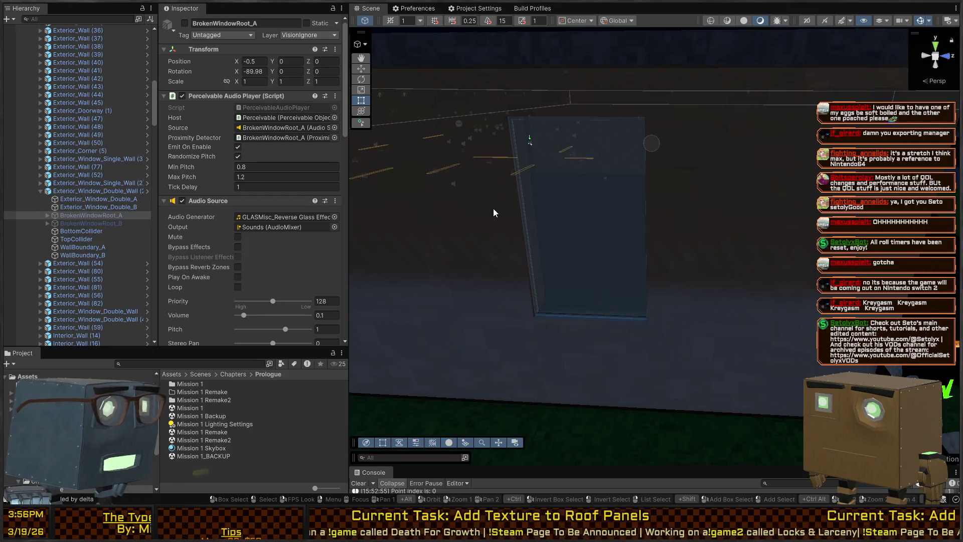
Open the Exterior_Window_Single_Wall prefab and paste BrokenWindowRoot_A into it.
click(584, 248)
click(606, 333)
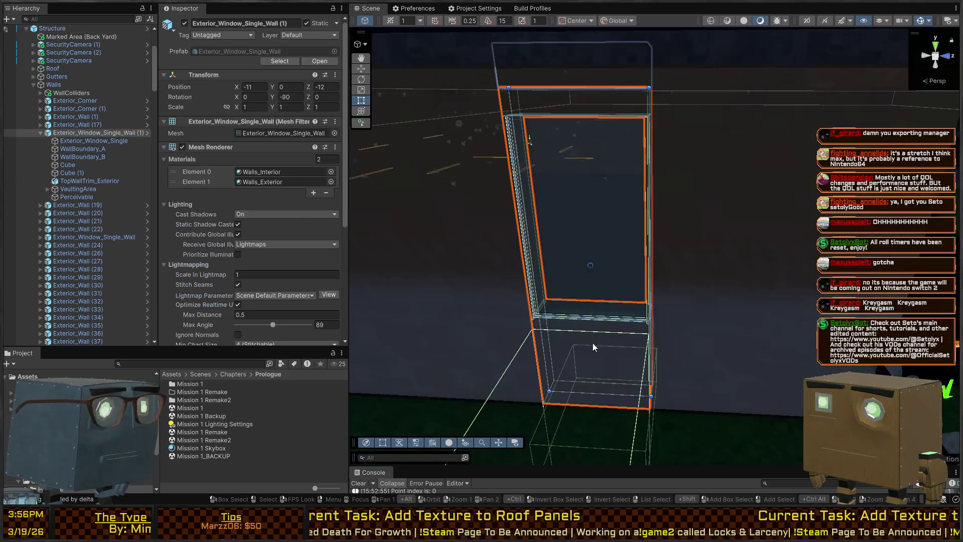
click(147, 133)
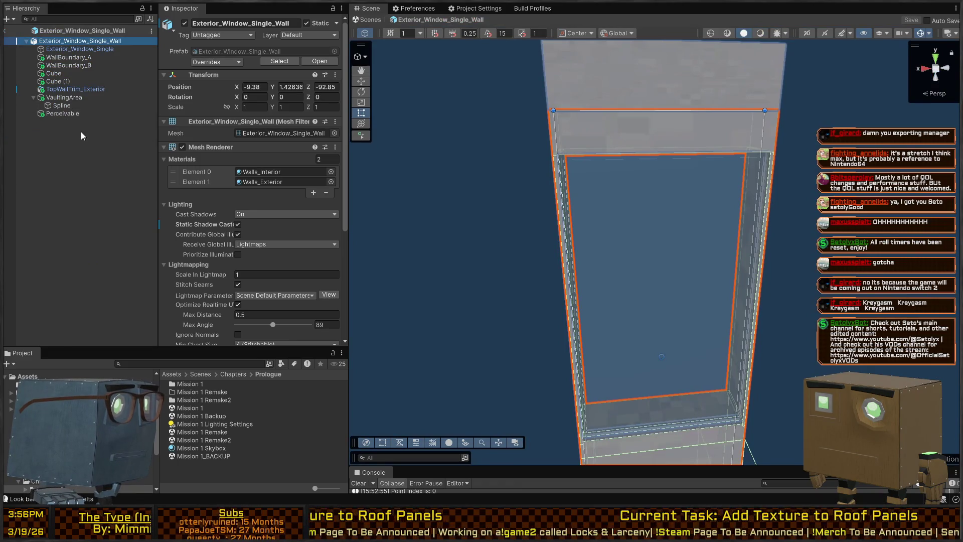
key(ctrl+v)
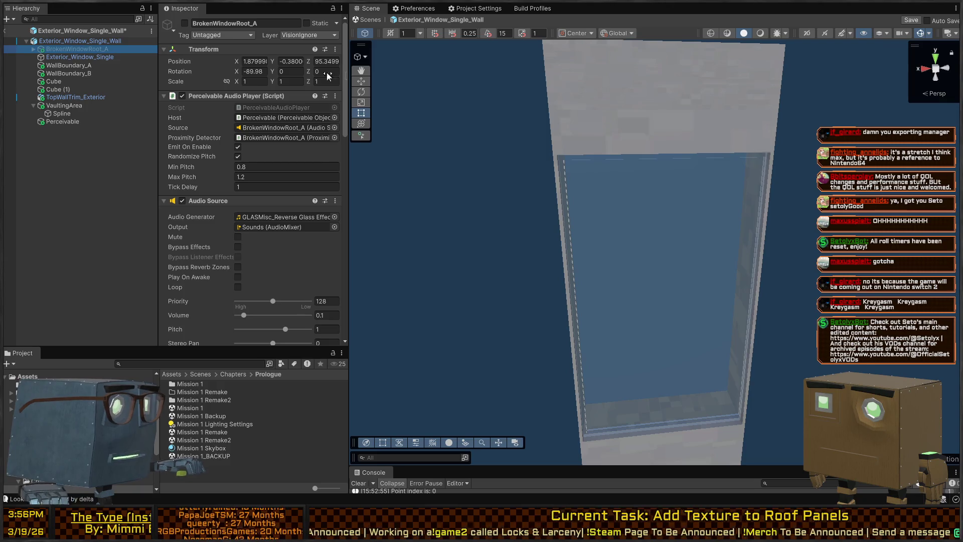
Enable BrokenWindowRoot_A and set its position to 0, 0, 0.
click(255, 61)
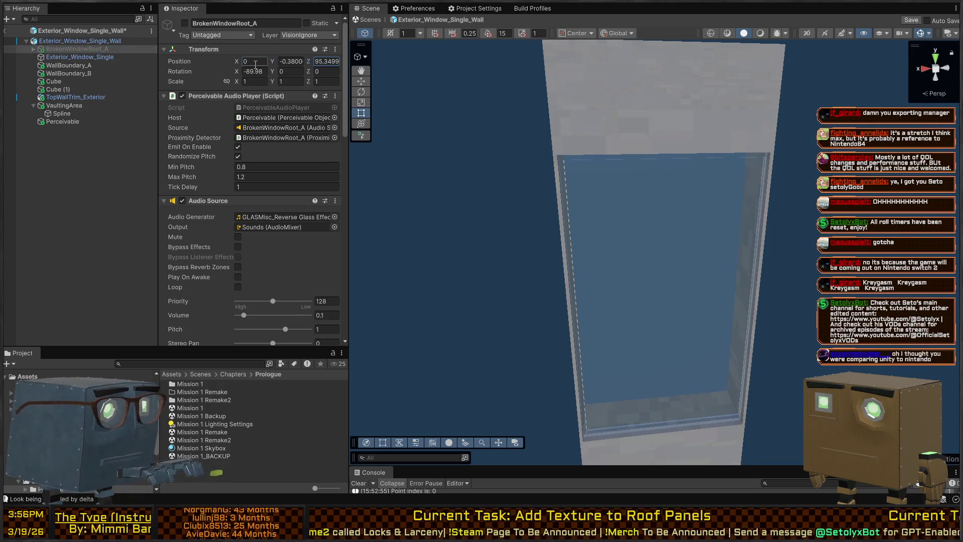
key(alt+shift+a)
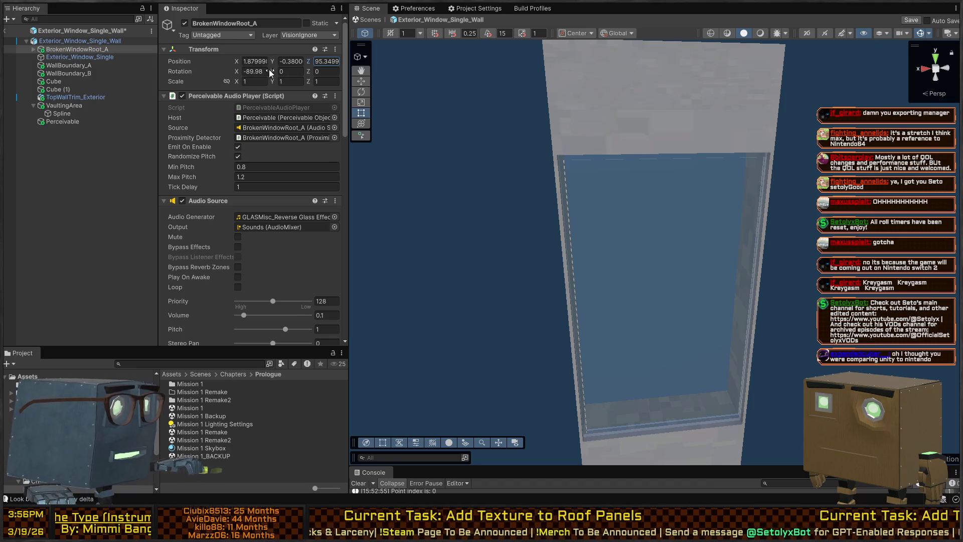
click(258, 62)
text(0)
key(Tab)
text(0)
key(Tab)
text(0)
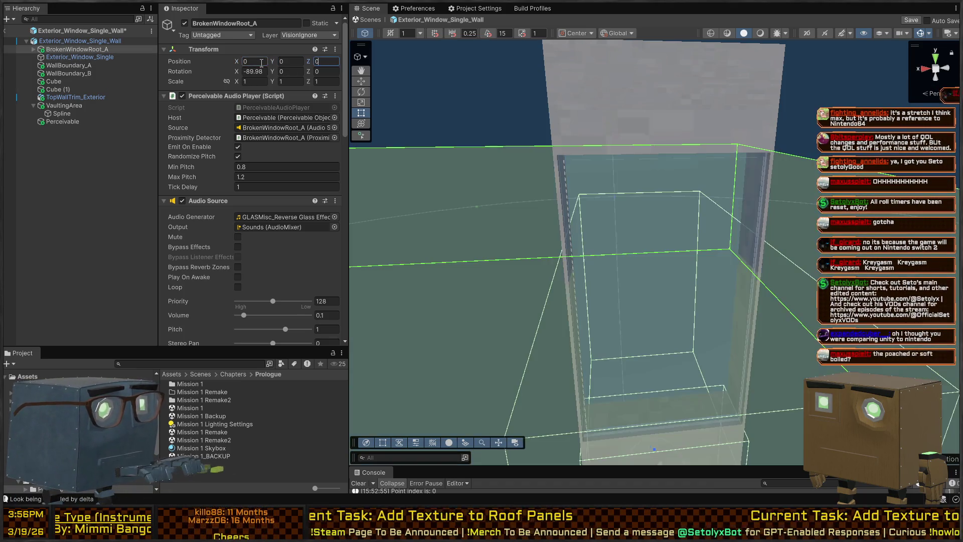
Test-move BrokenWindowRoot_A upward, undo the move, and orbit around the window.
mouse_move(576, 216)
mouse_down()
mouse_move(501, 206)
mouse_move(534, 311)
mouse_up()
key(w)
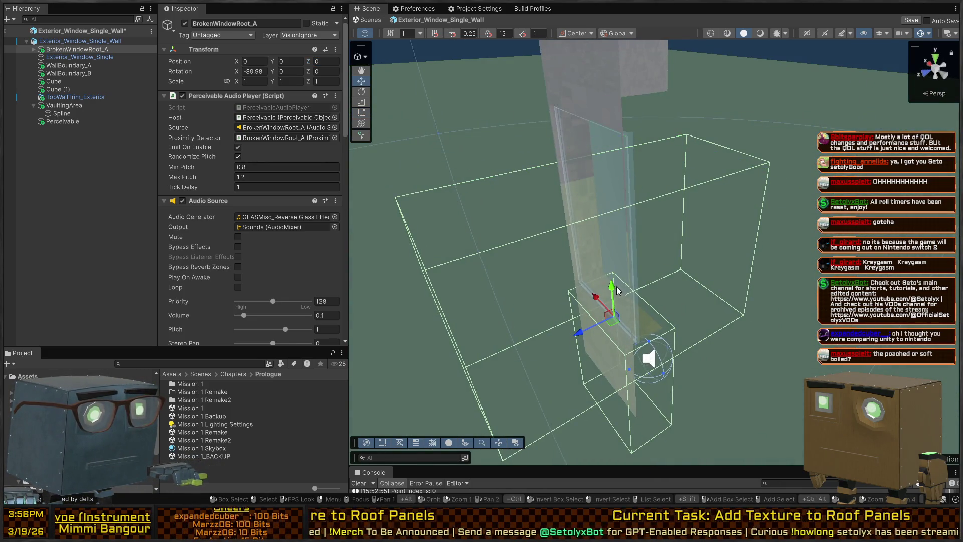
mouse_move(617, 290)
mouse_down()
mouse_move(605, 181)
mouse_move(627, 119)
mouse_move(608, 225)
mouse_move(639, 258)
mouse_up()
key(ctrl+z)
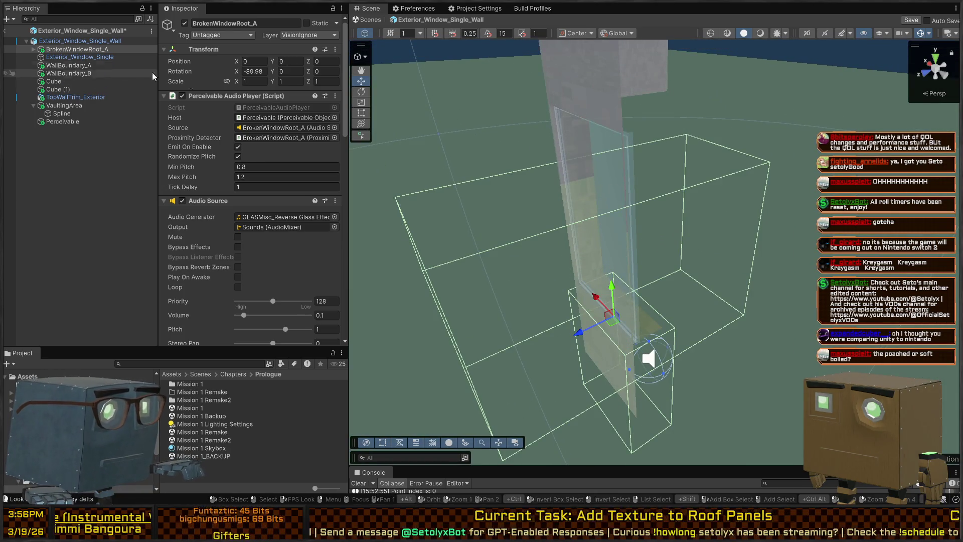
drag(597, 191, 667, 176)
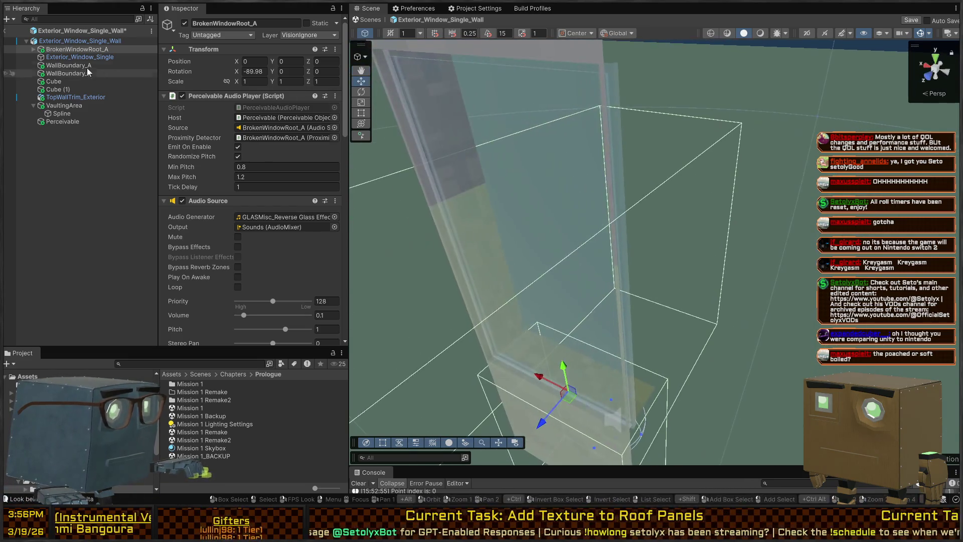
Inspect the Exterior_Window_Single_Broken.002 chunk up close, then switch to Blender.
click(34, 49)
click(70, 65)
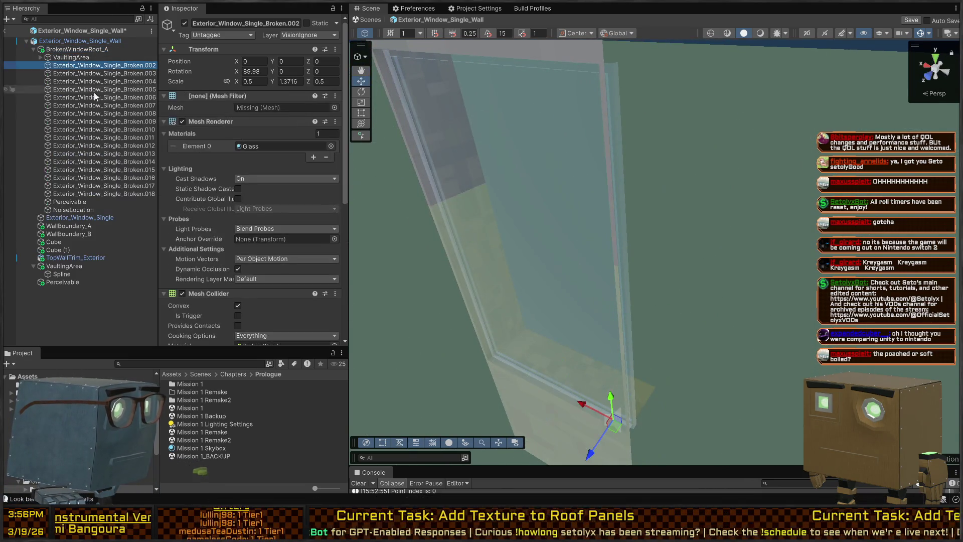
mouse_move(589, 241)
mouse_down()
mouse_move(564, 282)
mouse_move(649, 281)
mouse_move(668, 232)
mouse_move(702, 227)
mouse_up()
key(s)
key(w)
key(s)
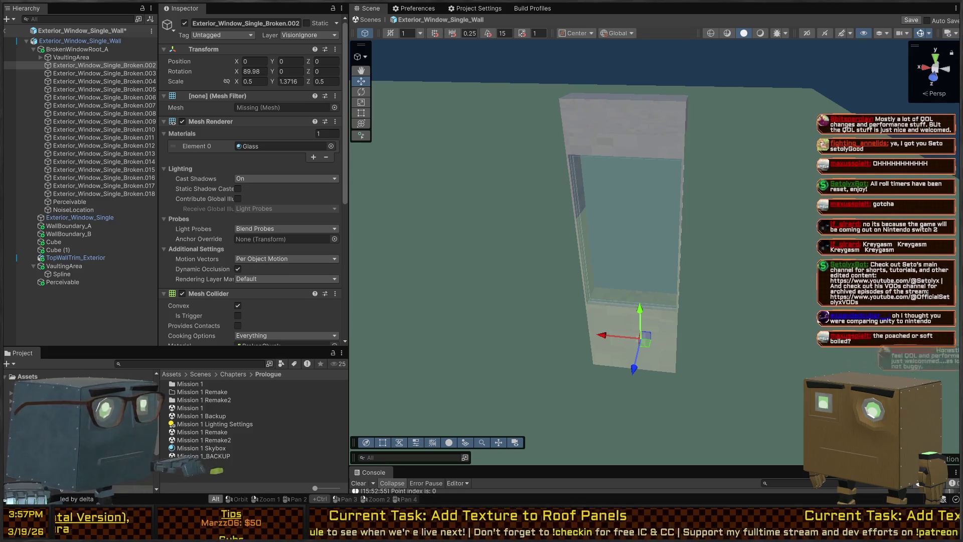
key(alt+Tab)
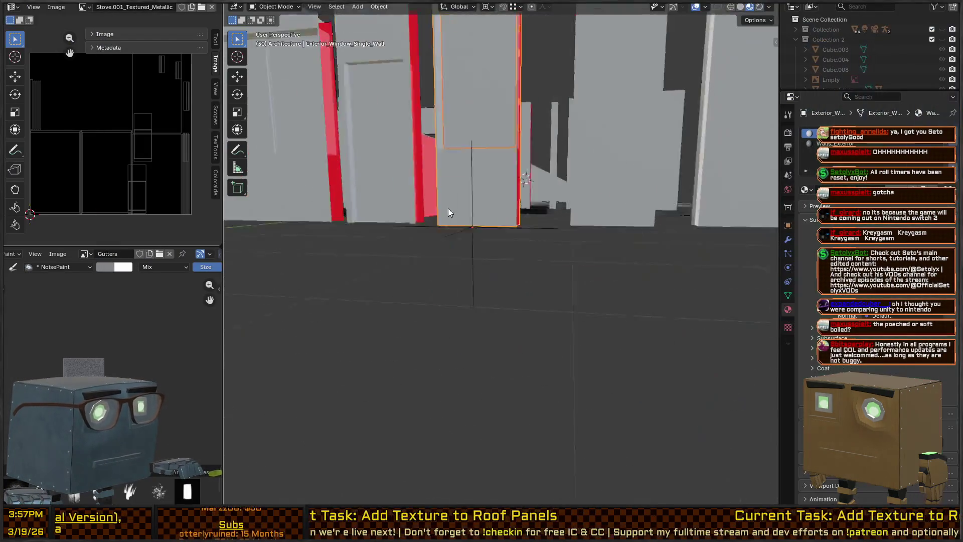
Select the BrokenWindowRoot empty together with all its glass chunk children.
click(518, 296)
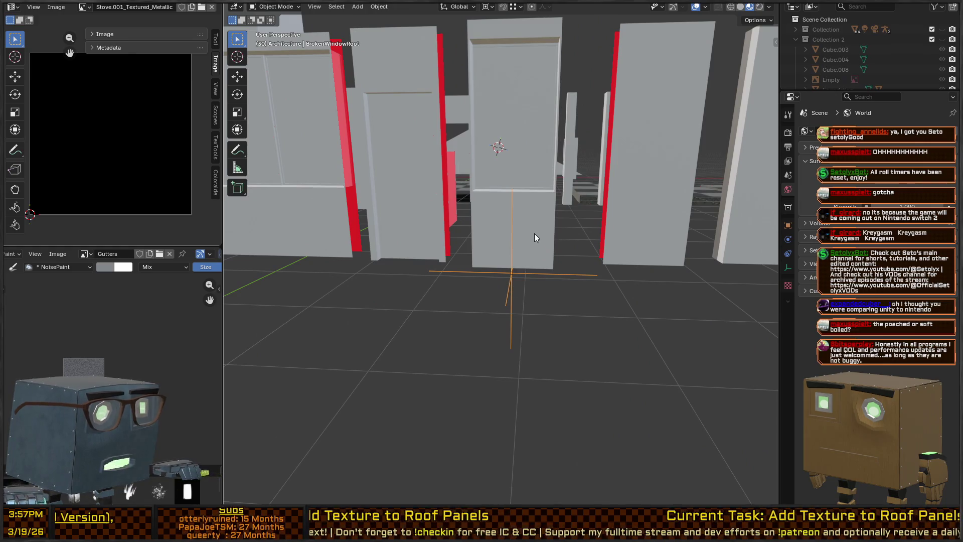
click(534, 155)
key(KP_Decimal)
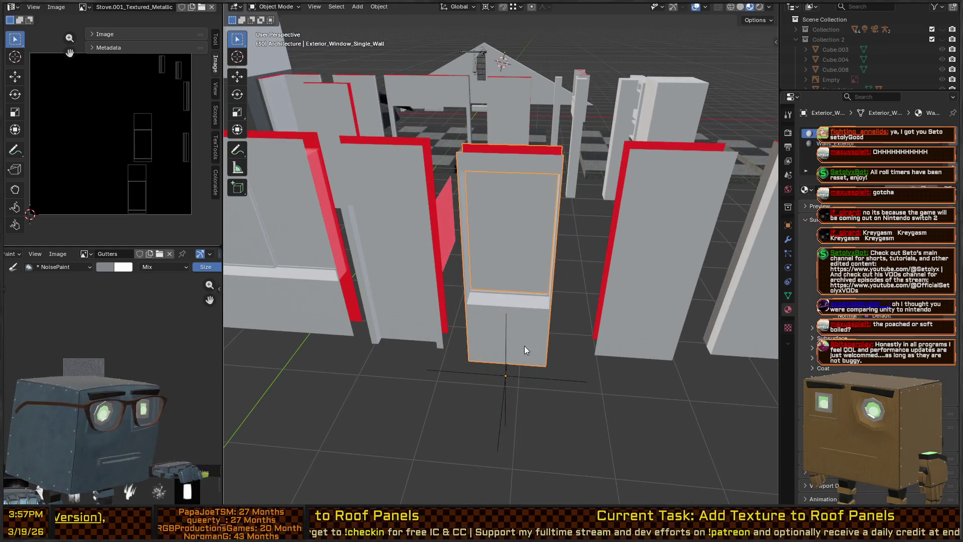
shift+click(506, 374)
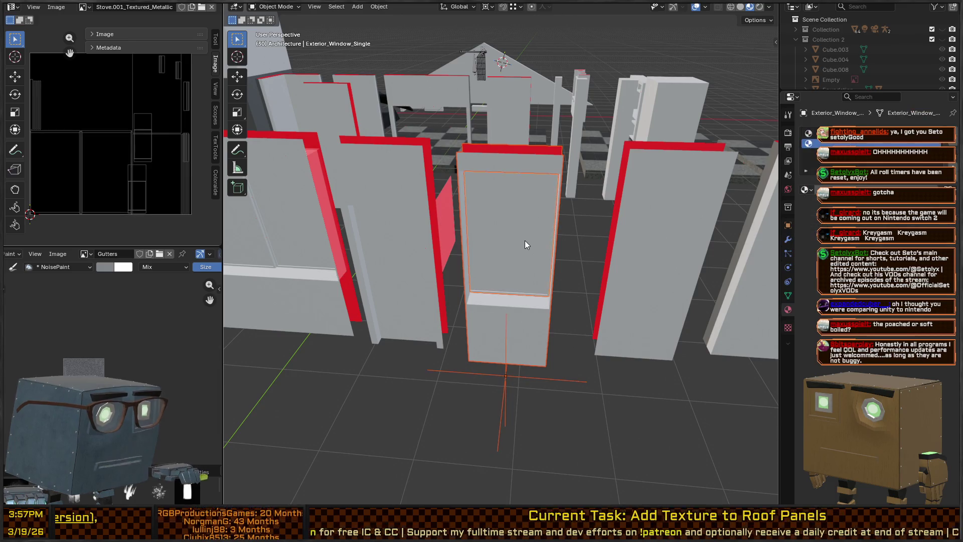
click(499, 388)
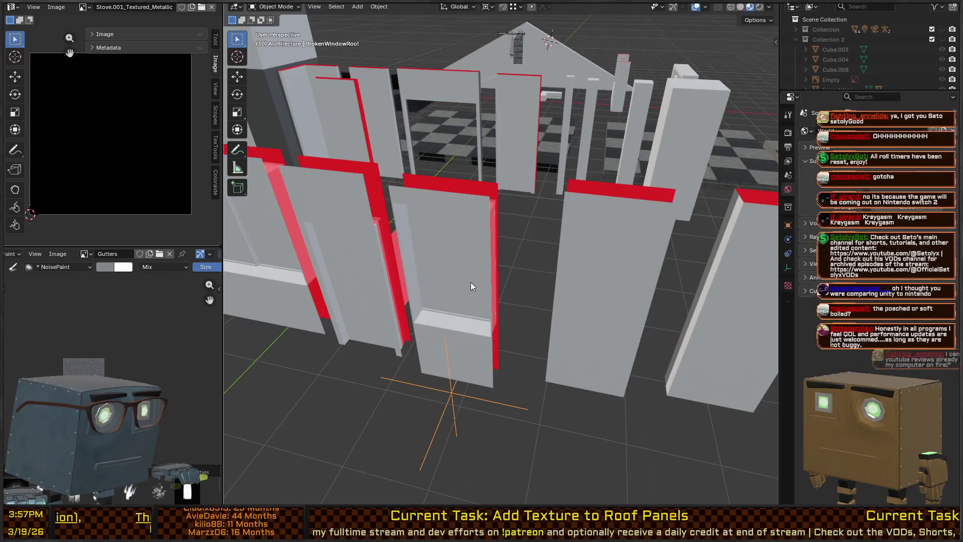
shift+click(470, 282)
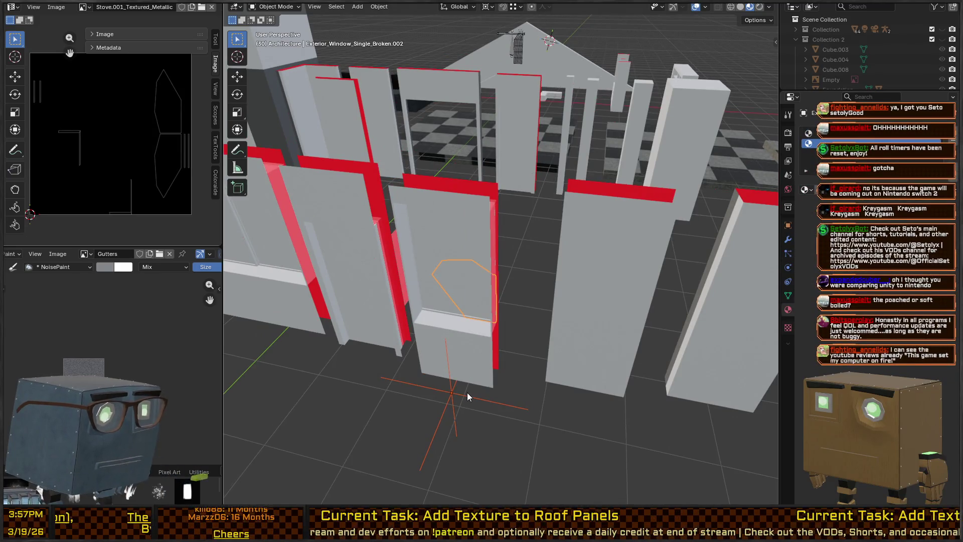
key(shift+bracketright)
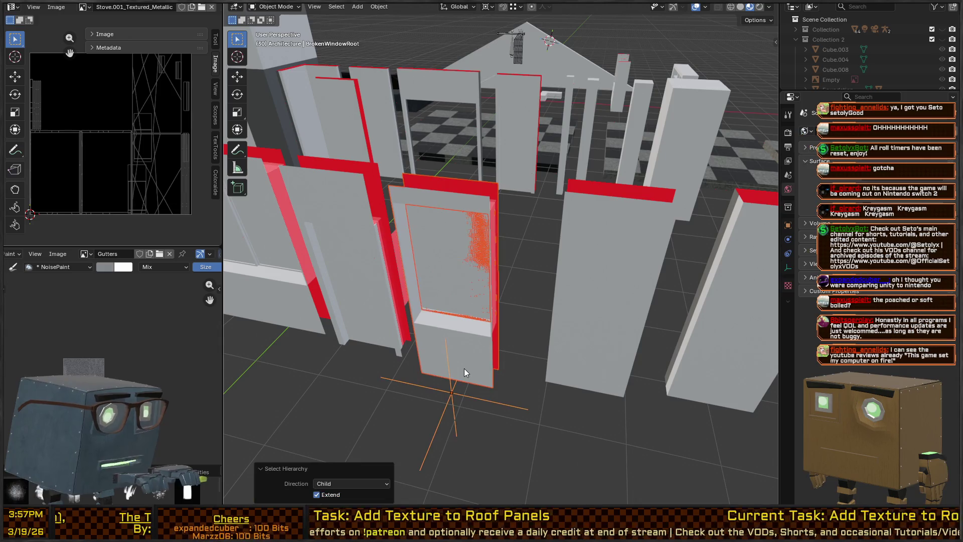
Export the selection as FBX, keep the wall's name unchanged, and return to Unity.
key(q)
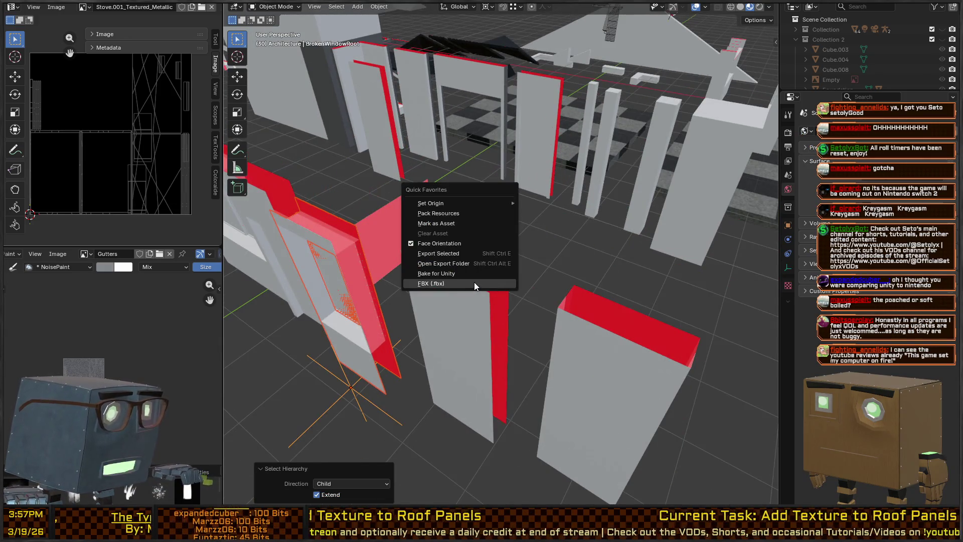
click(474, 283)
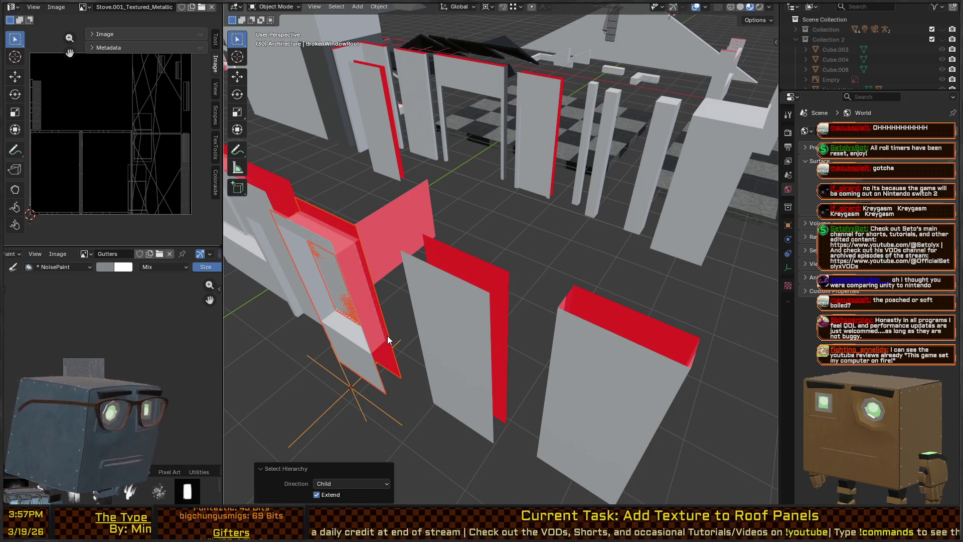
key(F2)
key(Escape)
key(q)
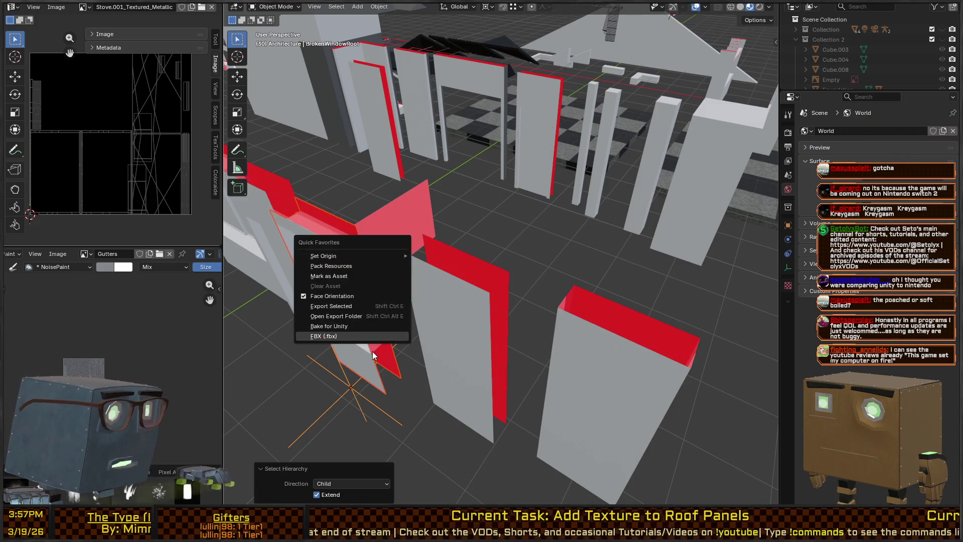
key(Escape)
click(367, 361)
key(F2)
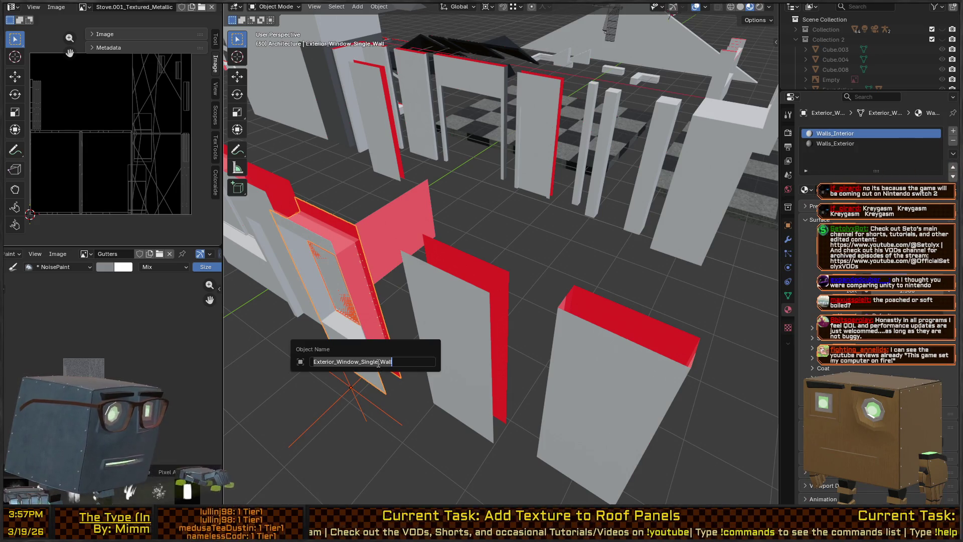
key(Escape)
key(q)
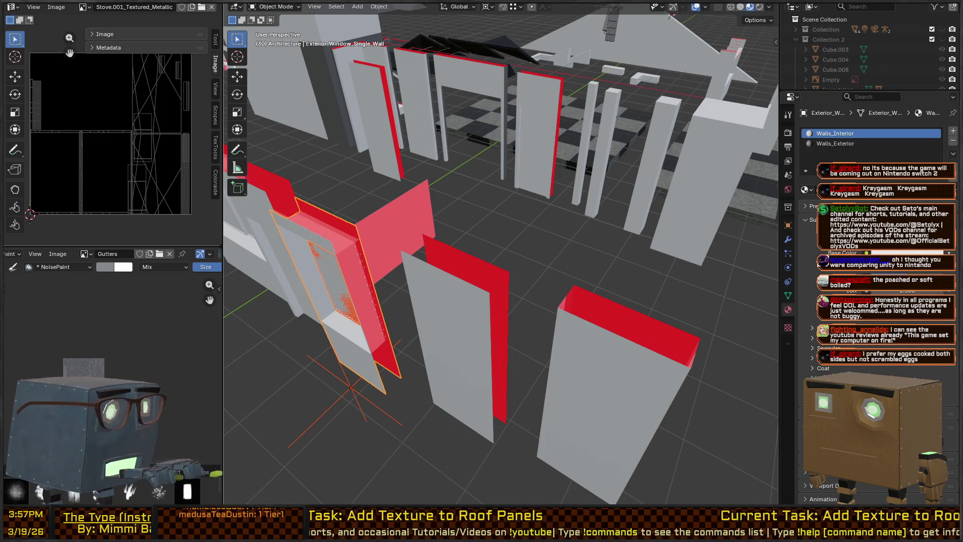
key(alt+Tab)
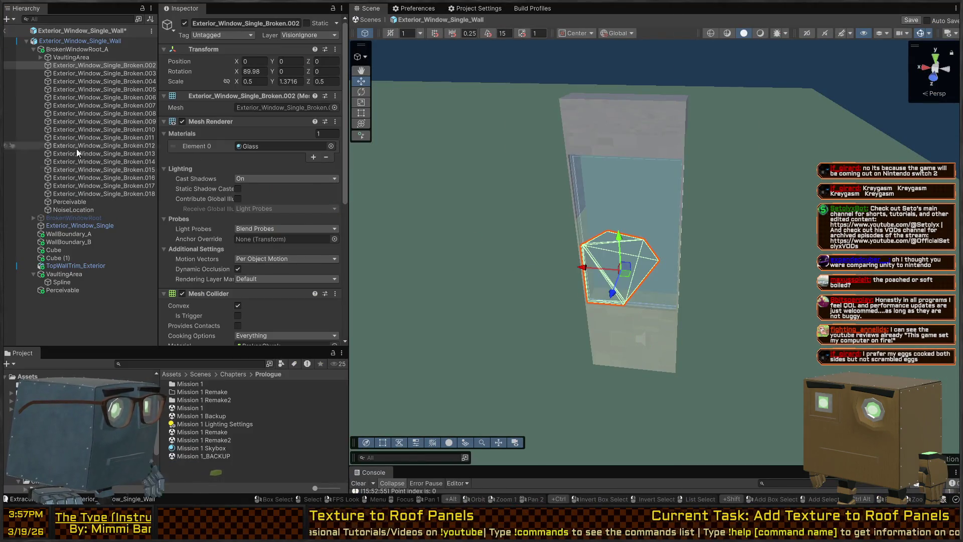
Replace the old BrokenWindowRoot_A with the new, deactivated BrokenWindowRoot.
click(84, 219)
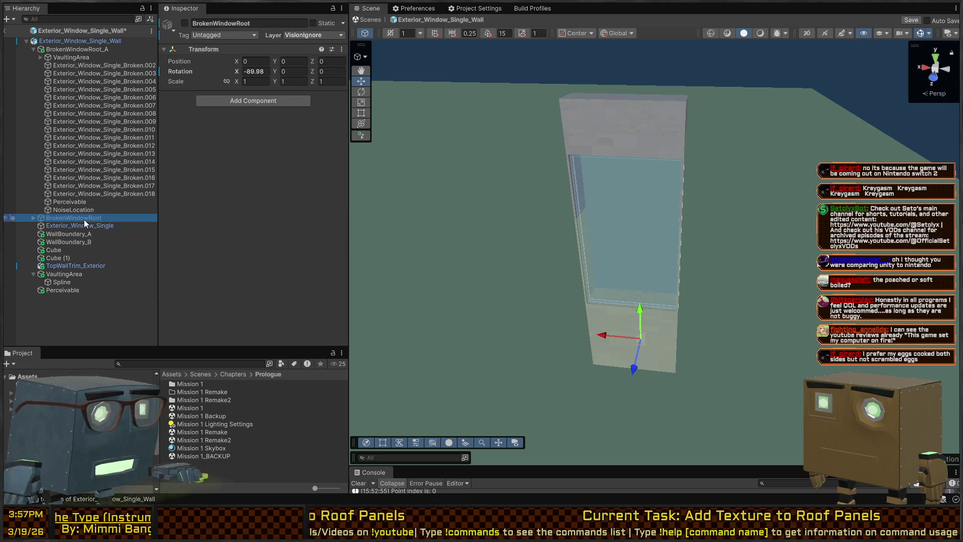
click(71, 50)
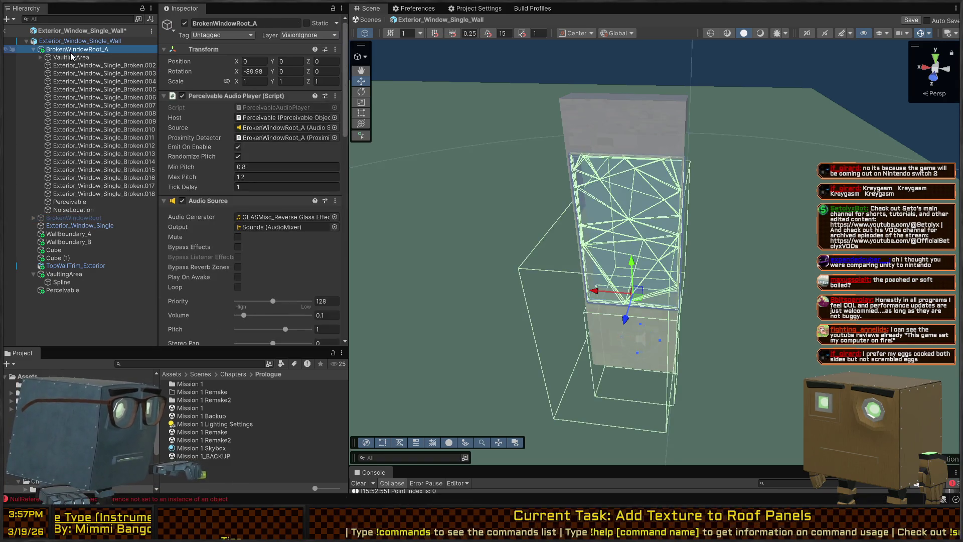
key(Delete)
click(70, 52)
key(alt+shift+a)
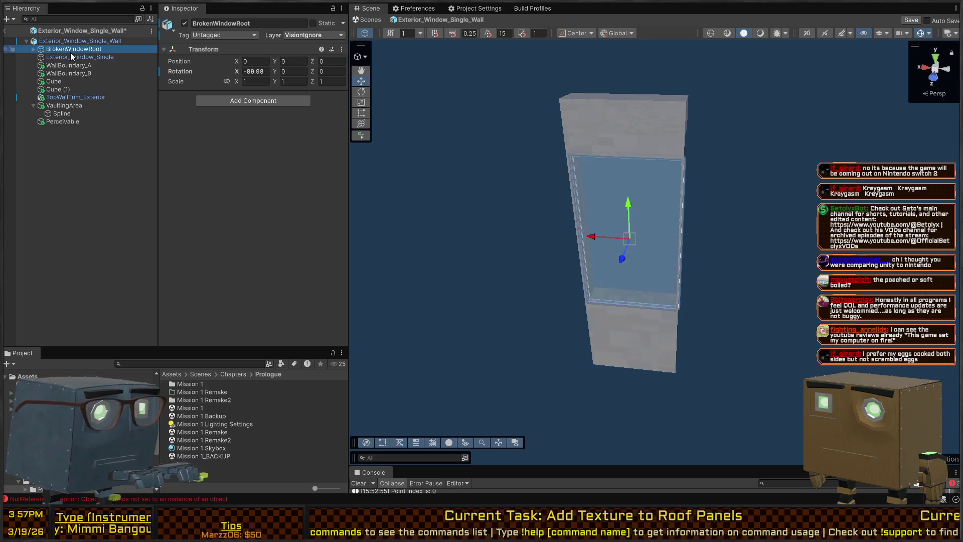
click(75, 56)
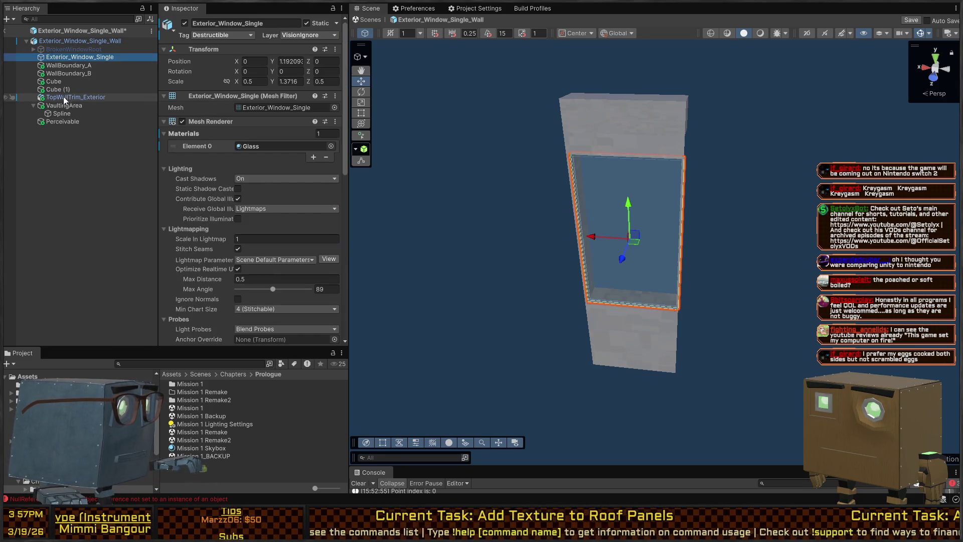
Add two On Struck entries targeting BrokenWindowRoot and Exterior_Window_Single.
scroll(284, 167, down, 10)
scroll(272, 173, down, 2)
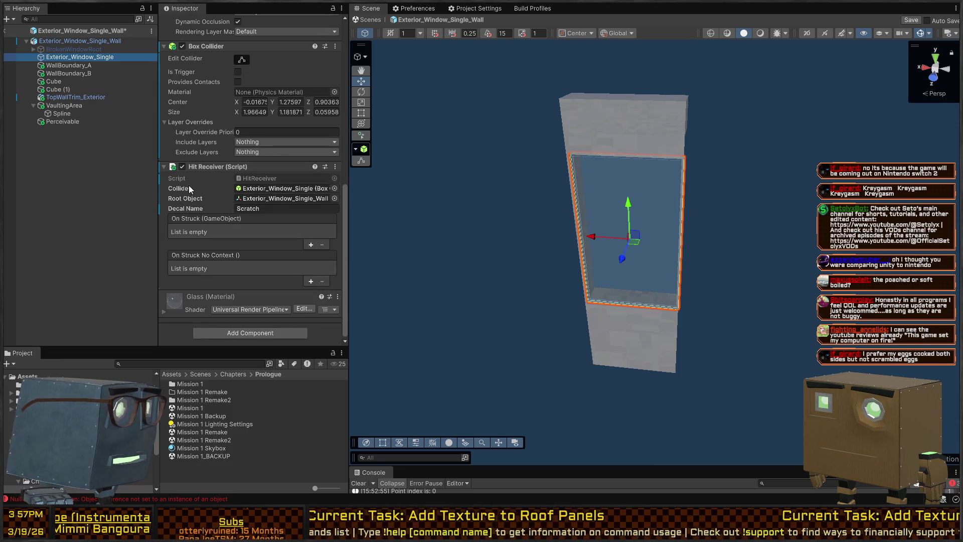
click(311, 245)
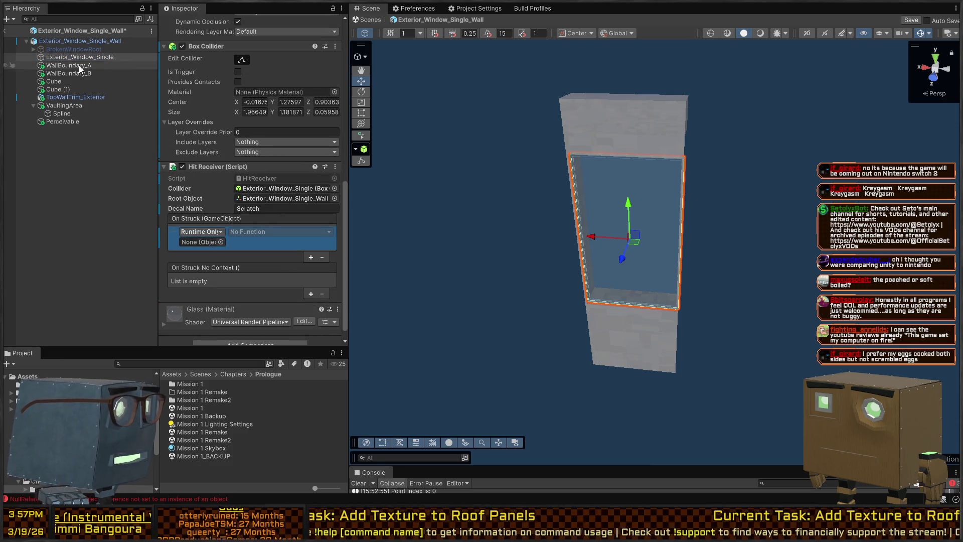
click(310, 256)
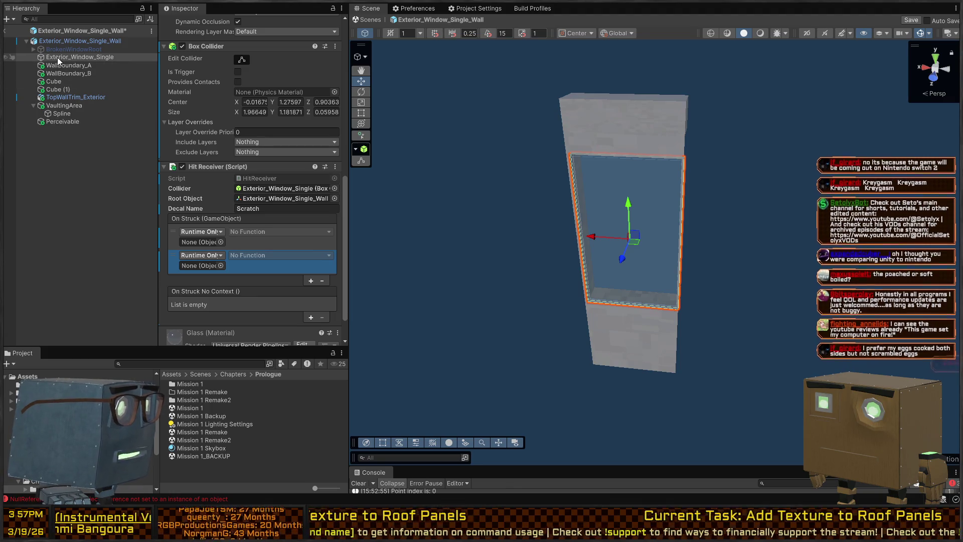
mouse_move(65, 49)
mouse_down()
mouse_move(126, 151)
mouse_move(200, 242)
mouse_up()
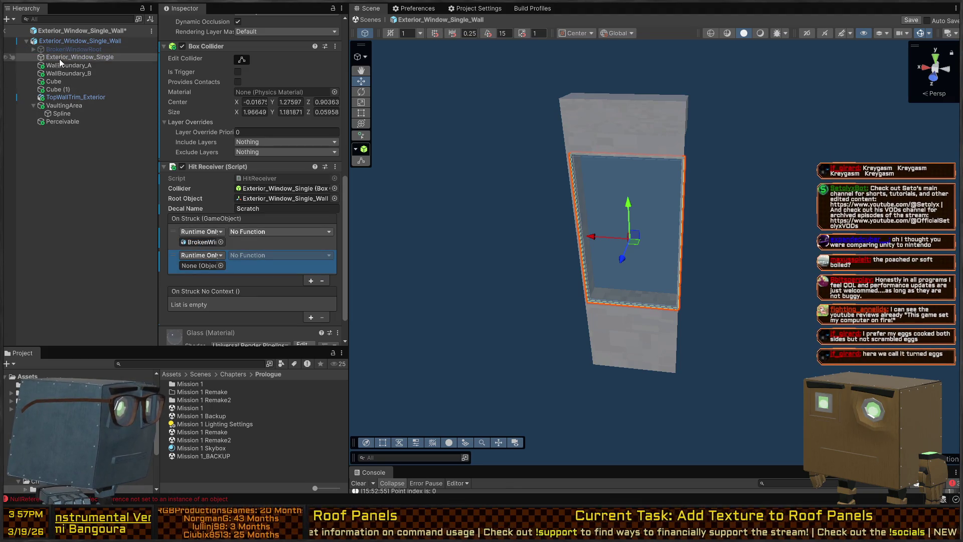
mouse_move(59, 58)
mouse_down()
mouse_move(196, 261)
mouse_move(261, 253)
mouse_move(268, 233)
mouse_up()
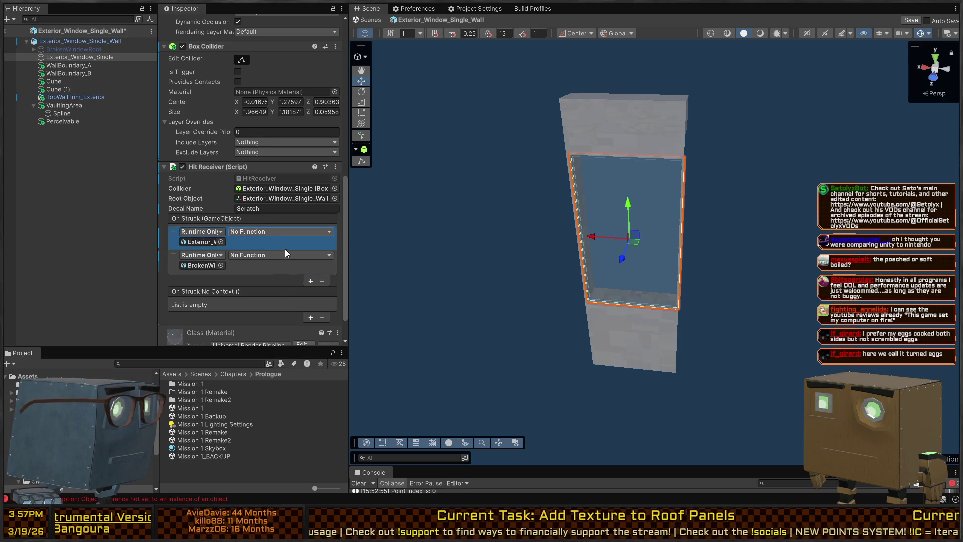
Set both entries to GameObject.SetActive with BrokenWindowRoot on, then save and exit the prefab.
click(348, 343)
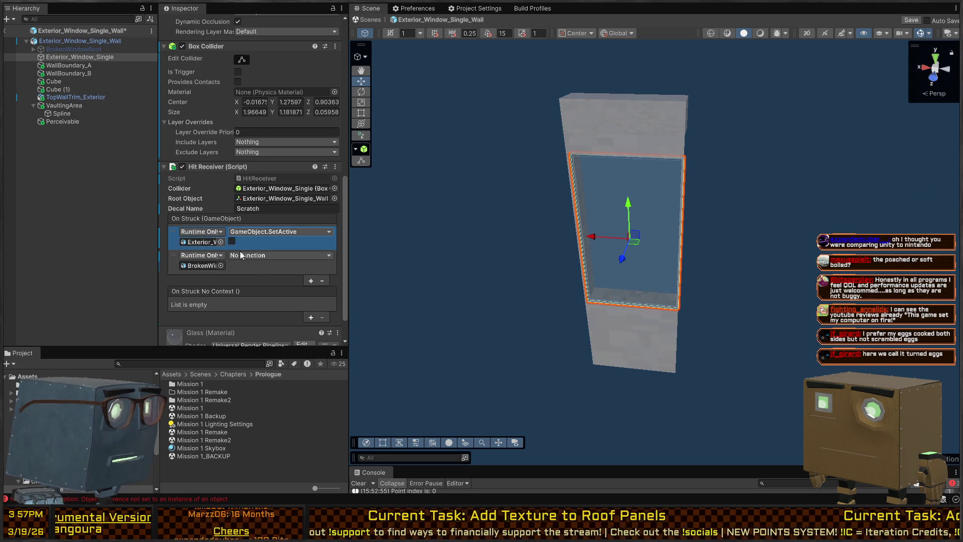
click(343, 289)
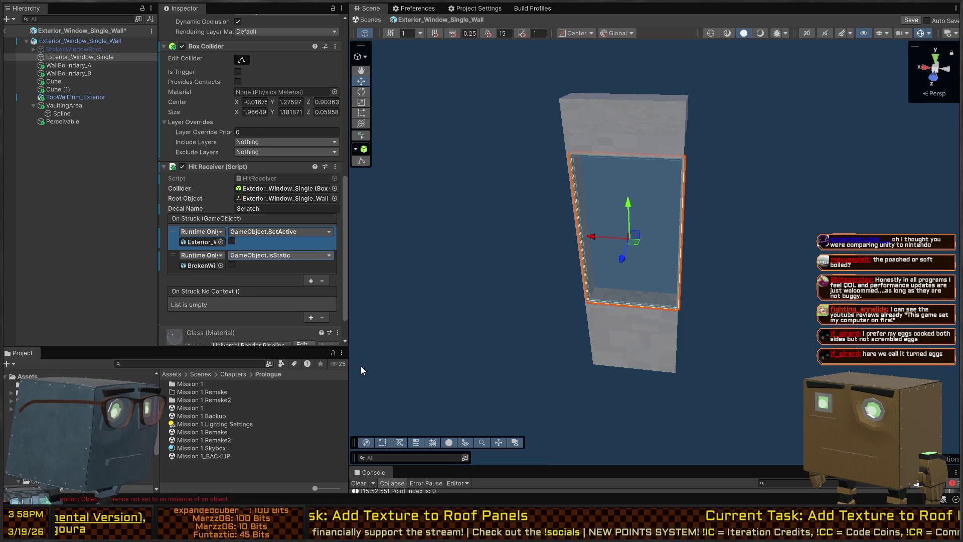
click(238, 258)
click(231, 265)
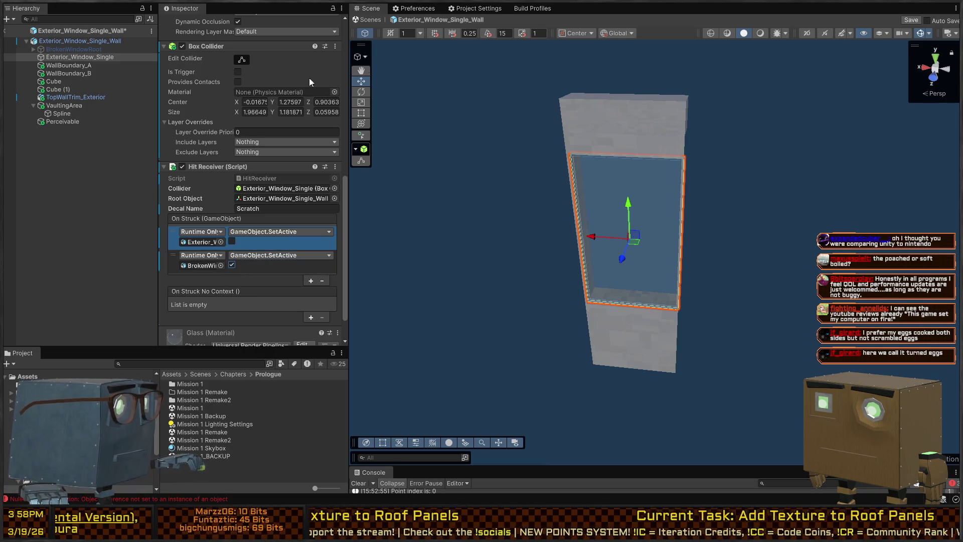
key(ctrl+s)
click(363, 21)
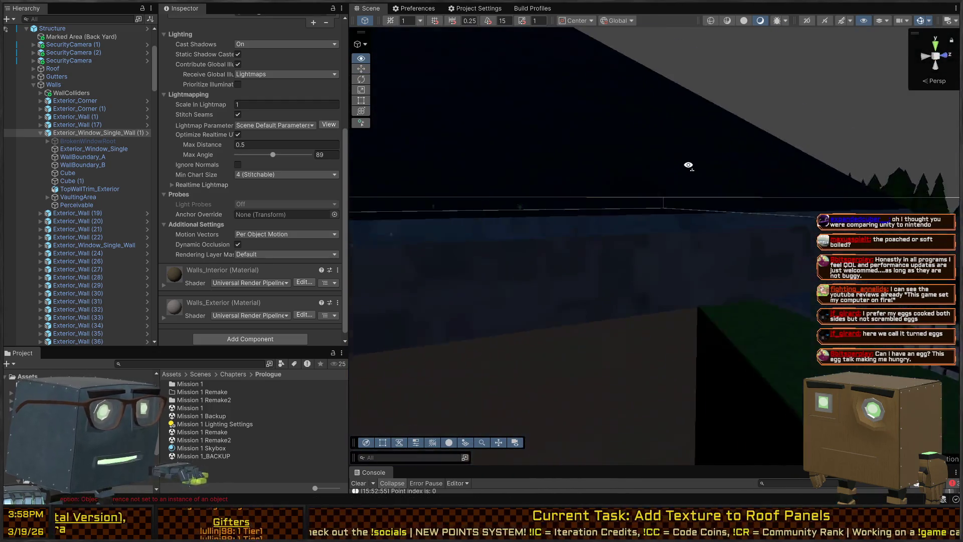
Select and isolate the double window wall, orbit around it, then switch to Blender.
mouse_move(689, 165)
mouse_down()
mouse_move(483, 155)
mouse_move(449, 189)
mouse_move(606, 361)
mouse_up()
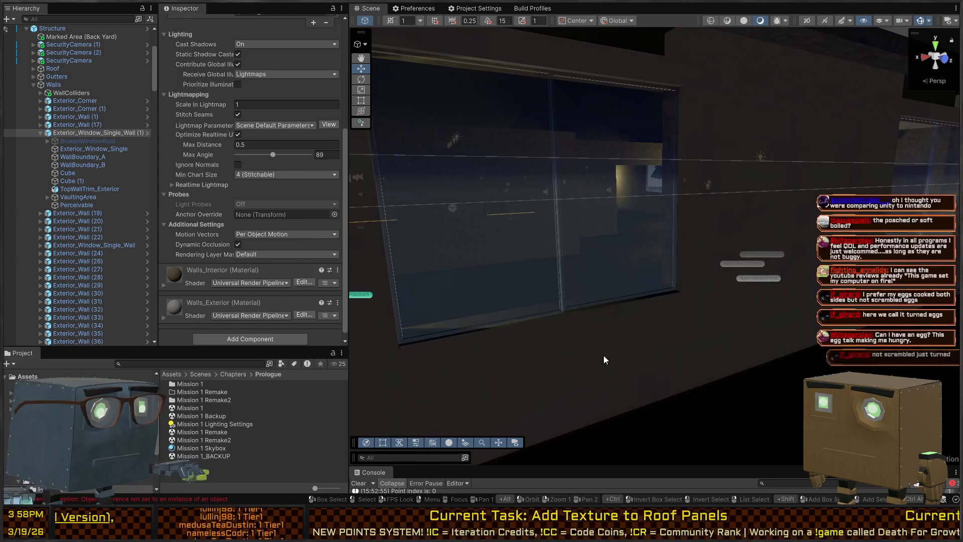
click(606, 361)
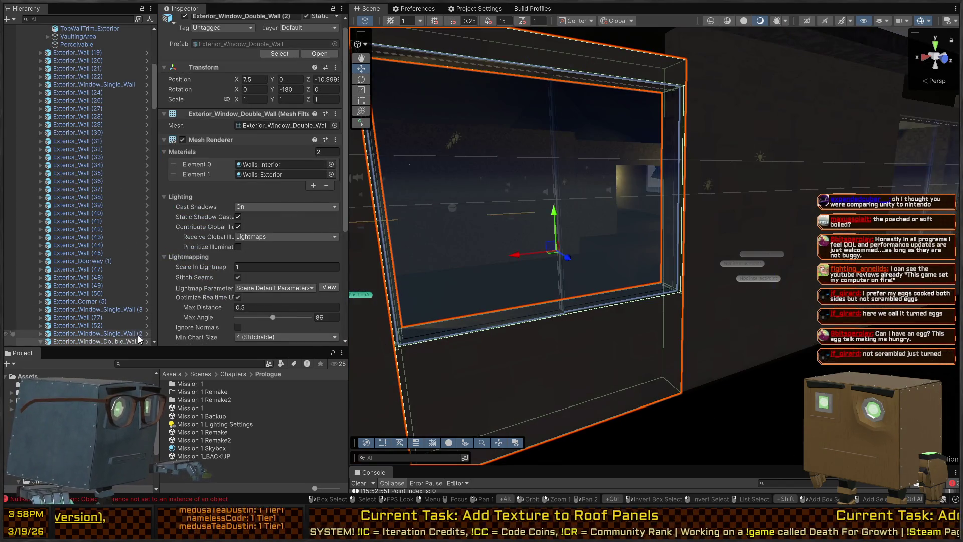
key(shift+h)
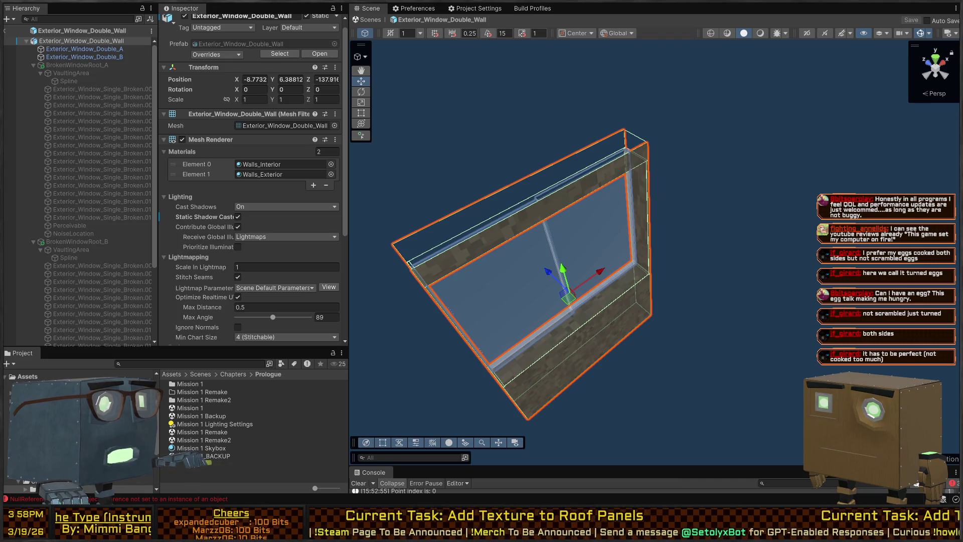
mouse_move(552, 201)
mouse_down()
mouse_move(576, 190)
mouse_move(635, 211)
mouse_move(364, 140)
mouse_move(505, 151)
mouse_up()
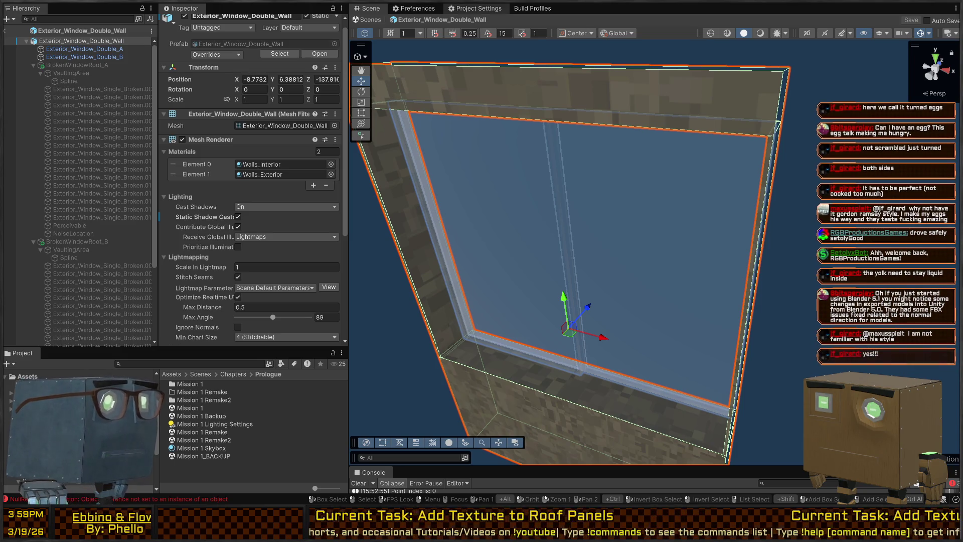
key(alt+Tab)
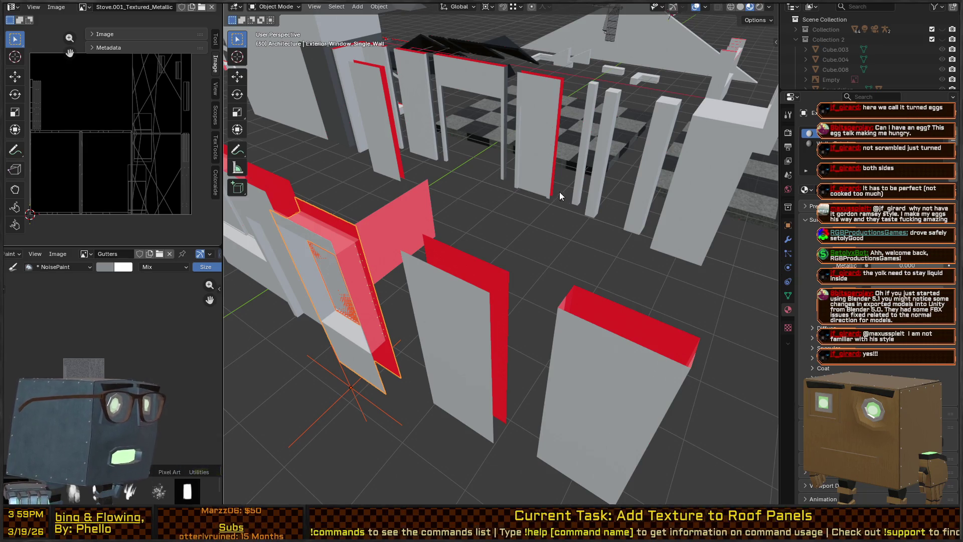
scroll(559, 192, up, 5)
scroll(624, 161, down, 5)
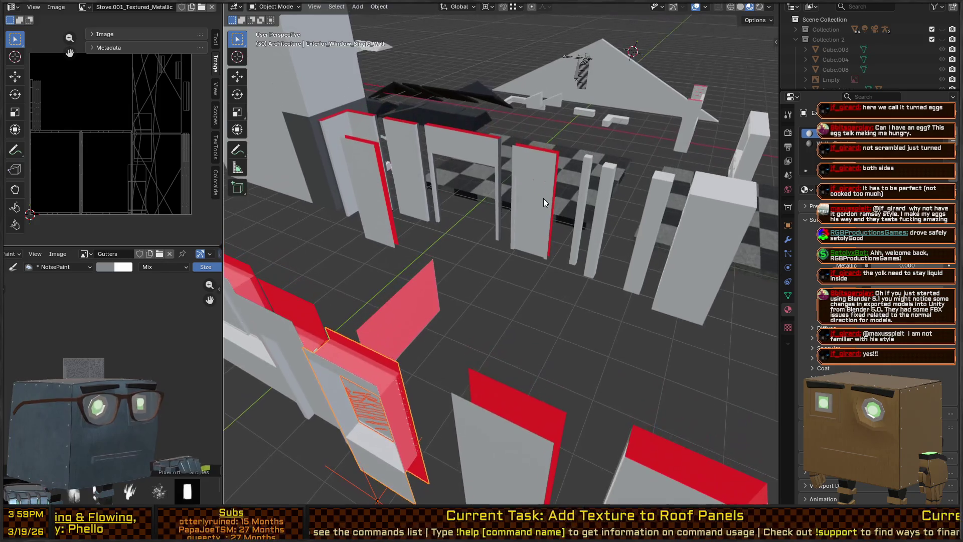
mouse_move(553, 203)
mouse_down()
mouse_move(483, 214)
mouse_move(454, 179)
mouse_move(426, 242)
mouse_move(485, 258)
mouse_move(529, 228)
mouse_up()
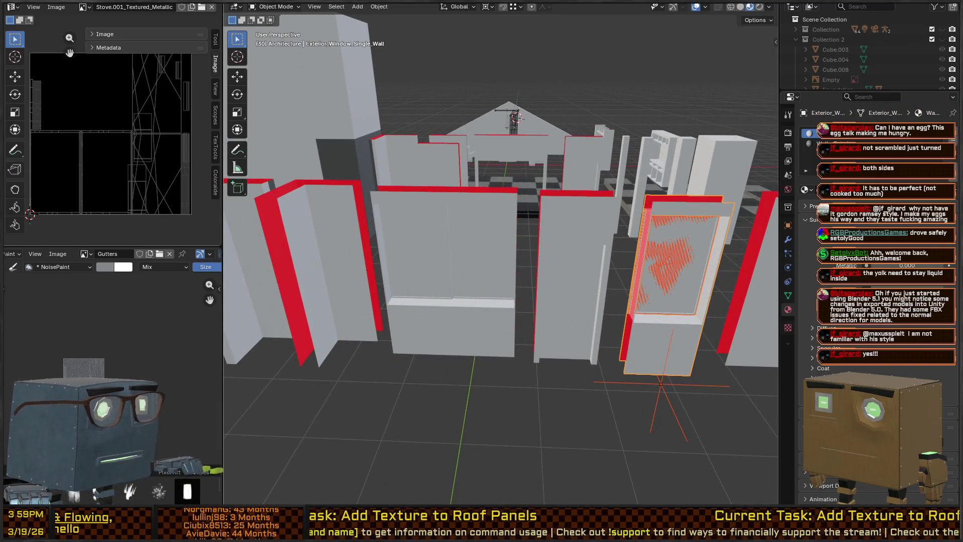
Check panes Exterior_Window_Double_A and _B, collapse both broken-window roots, and exit the prefab.
key(alt+Tab)
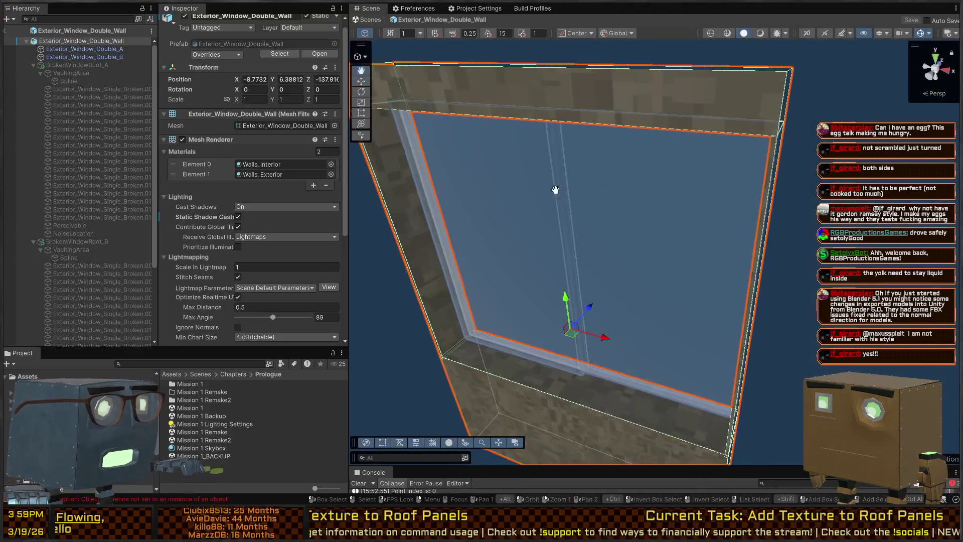
key(s)
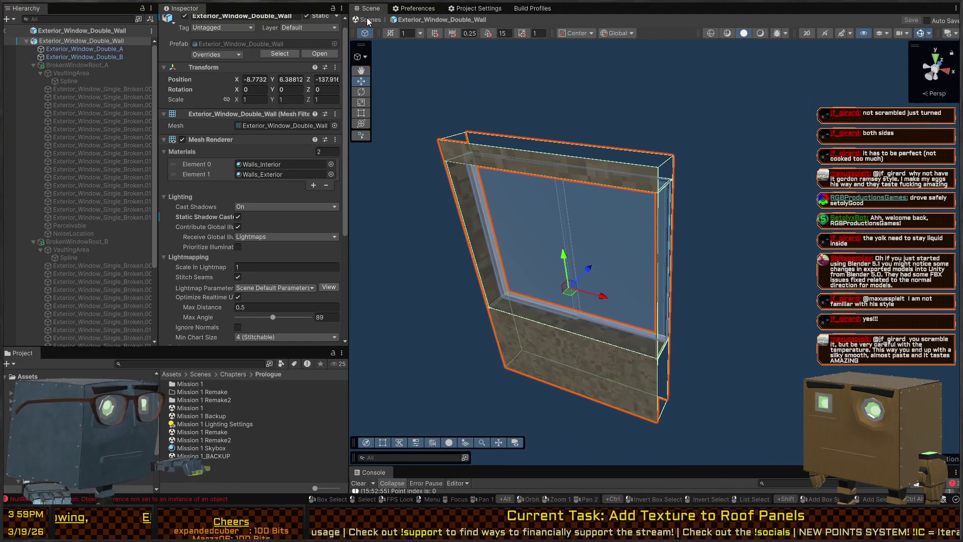
click(57, 49)
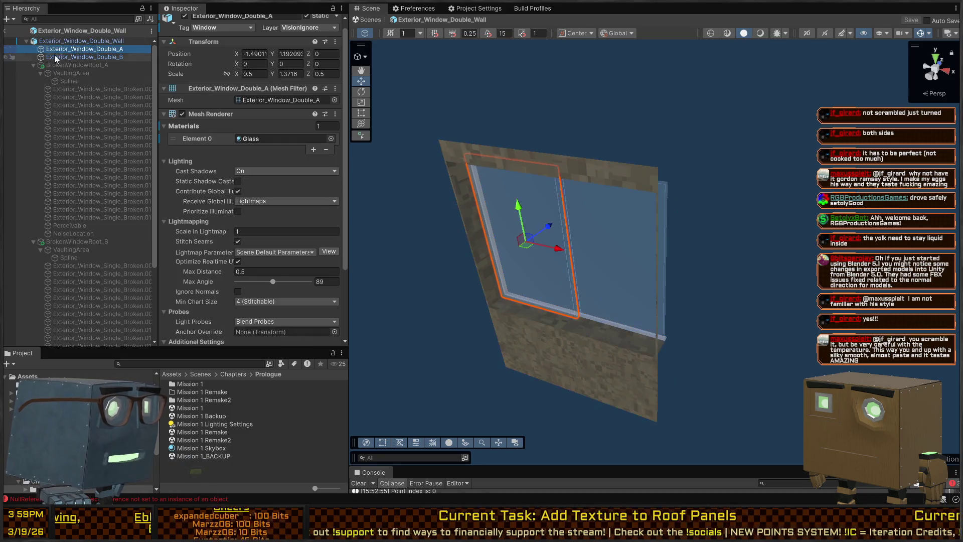
click(34, 64)
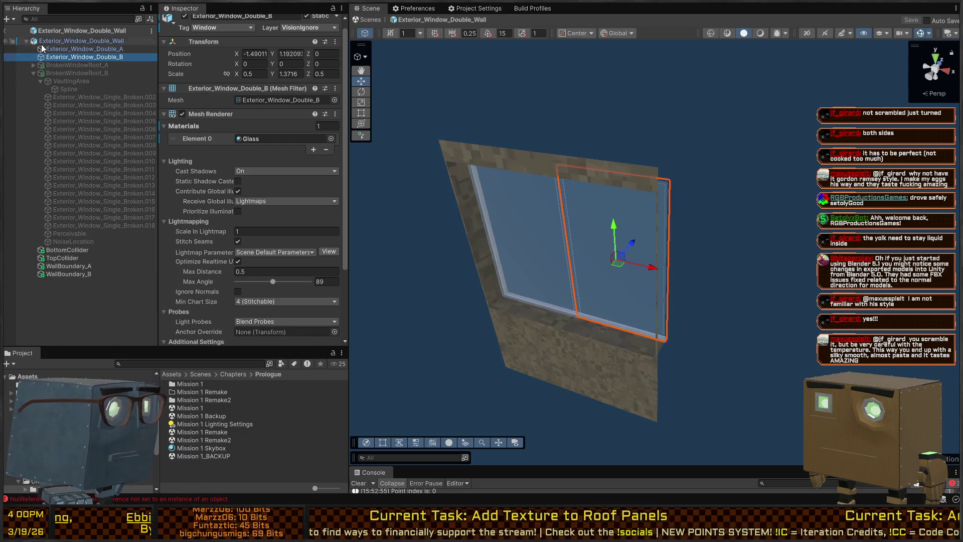
click(68, 40)
click(33, 74)
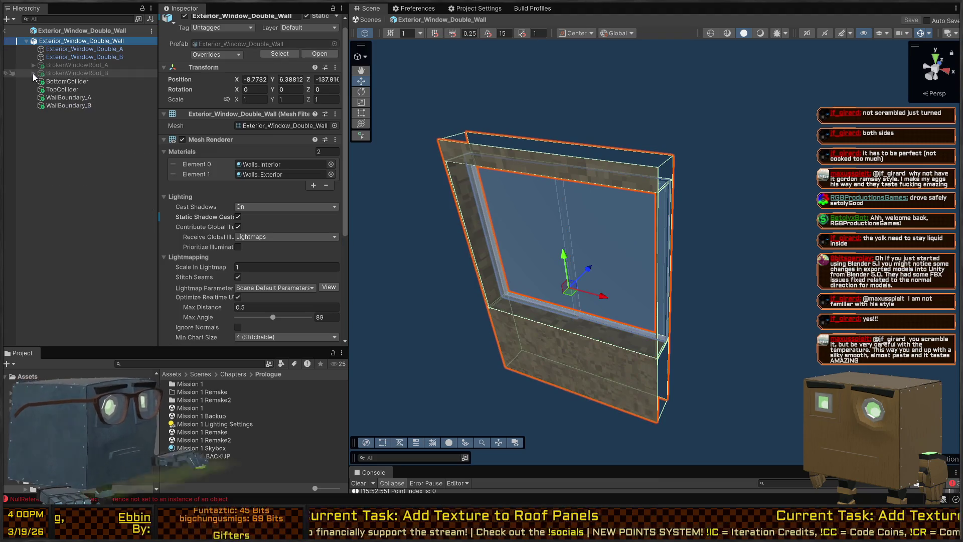
click(366, 20)
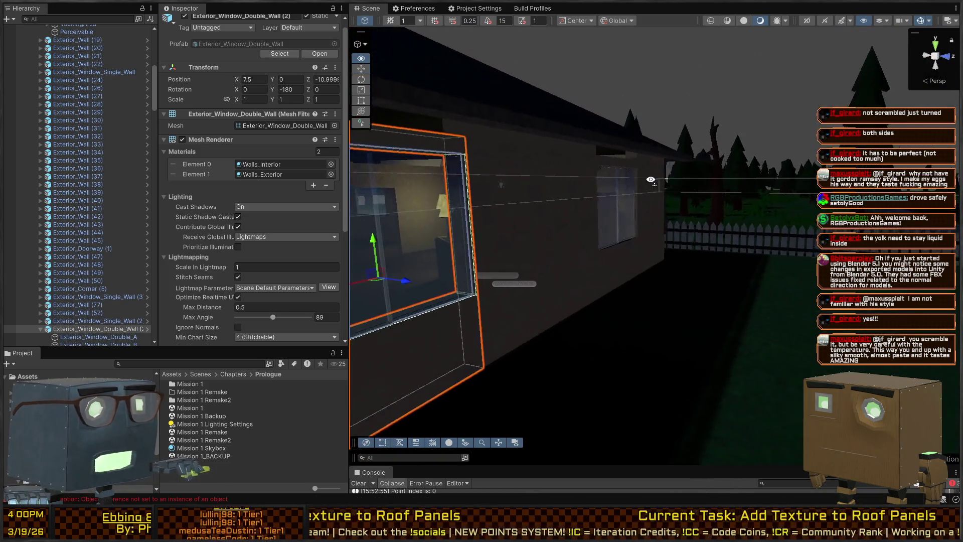
Fly the Scene view along the house wall toward the fence, then enter Play mode.
drag(651, 179, 318, 173)
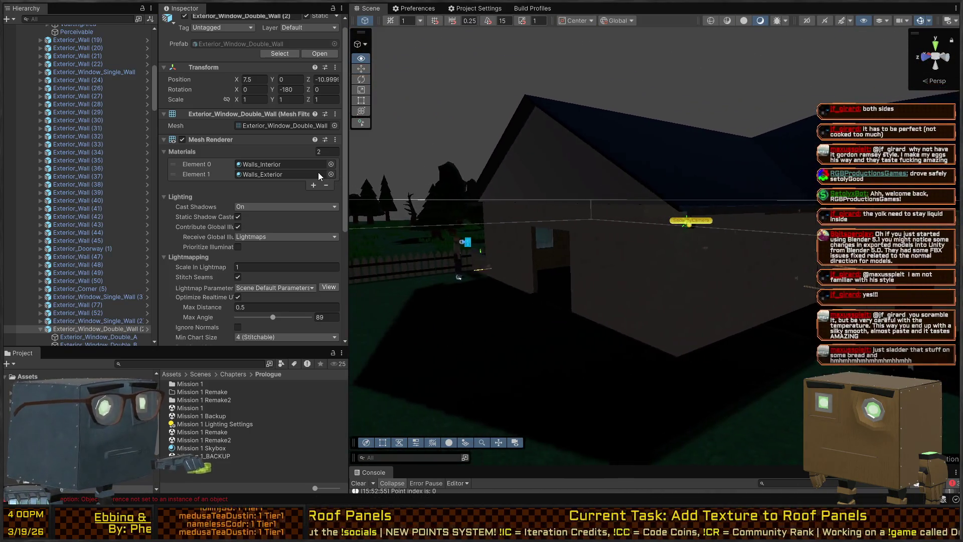
key(w)
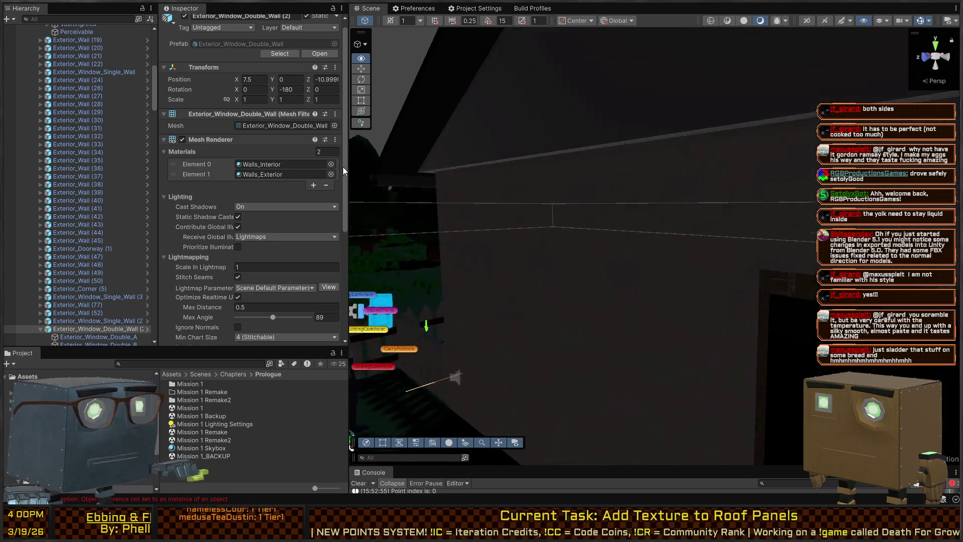
mouse_move(343, 171)
mouse_down()
mouse_move(550, 189)
mouse_move(492, 194)
mouse_move(605, 173)
mouse_move(516, 209)
mouse_up()
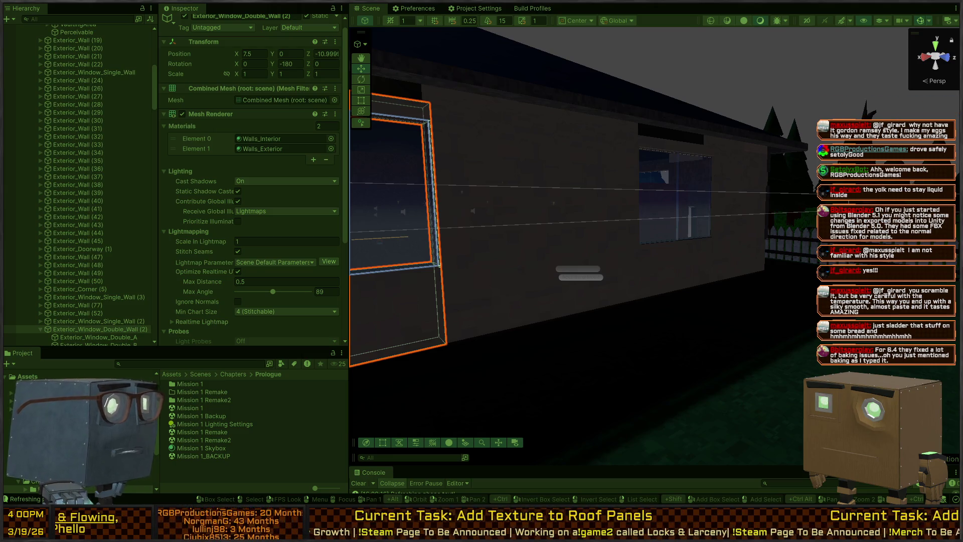
key(ctrl+p)
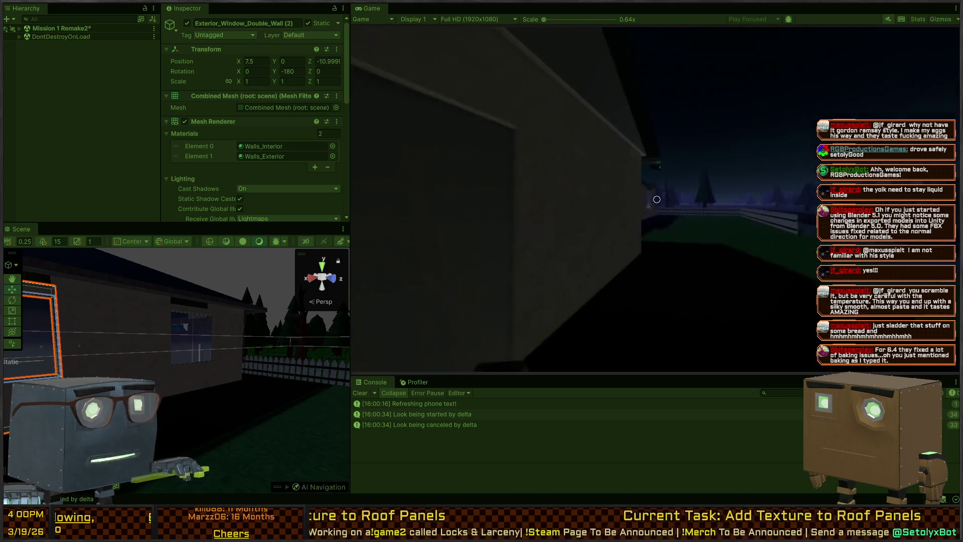
Walk the player toward the house window, then stop Play mode.
key(w)
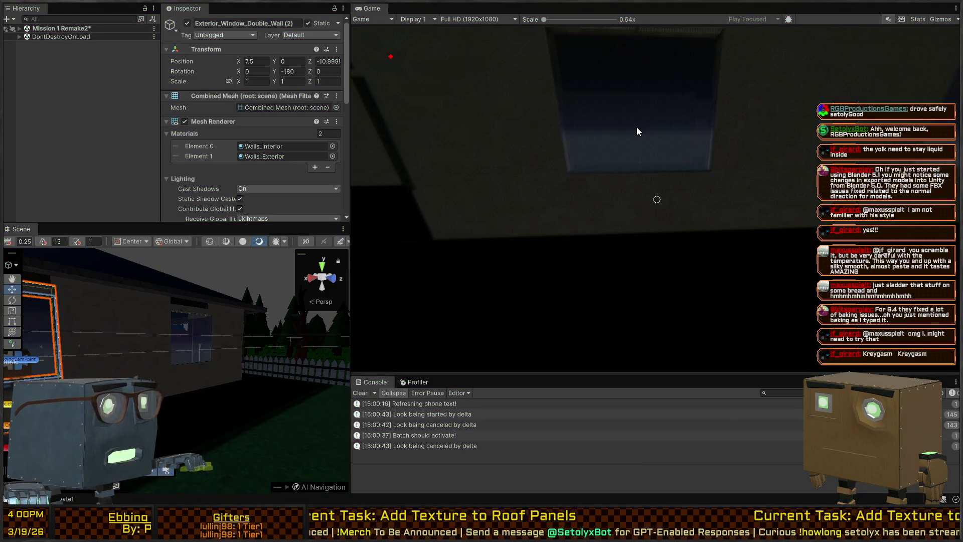
key(ctrl+p)
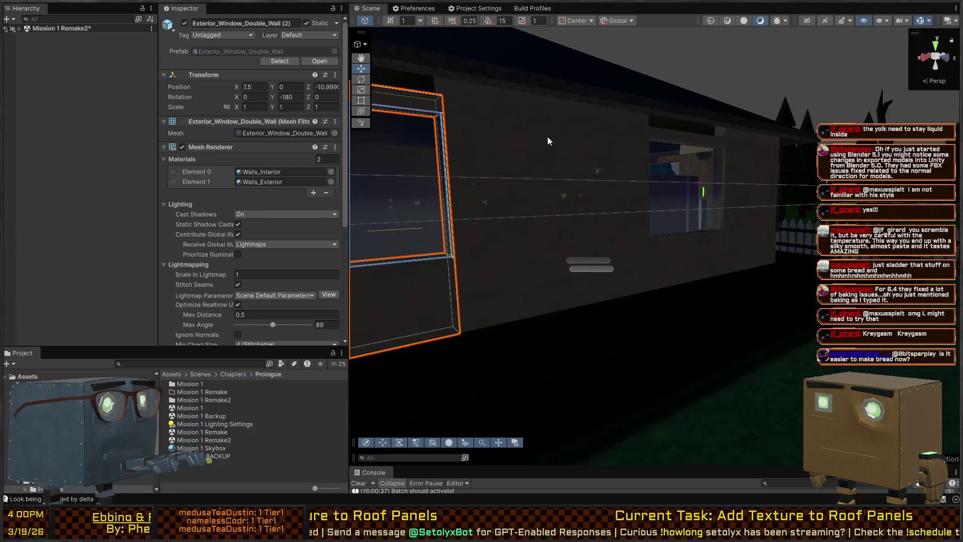
Select the double window wall, open its prefab, and select pane Exterior_Window_Double_A.
mouse_move(528, 146)
mouse_down()
mouse_move(577, 161)
mouse_move(577, 200)
mouse_up()
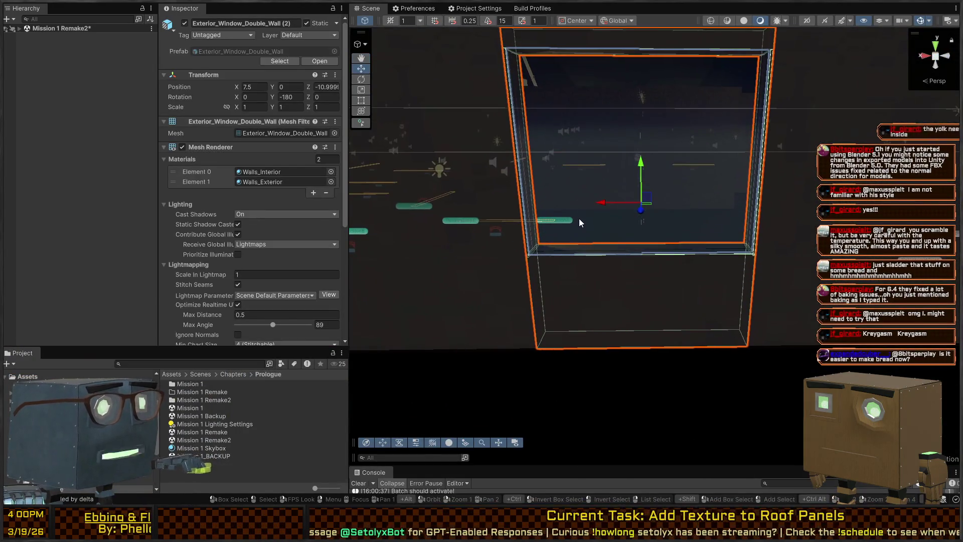
click(669, 318)
click(667, 319)
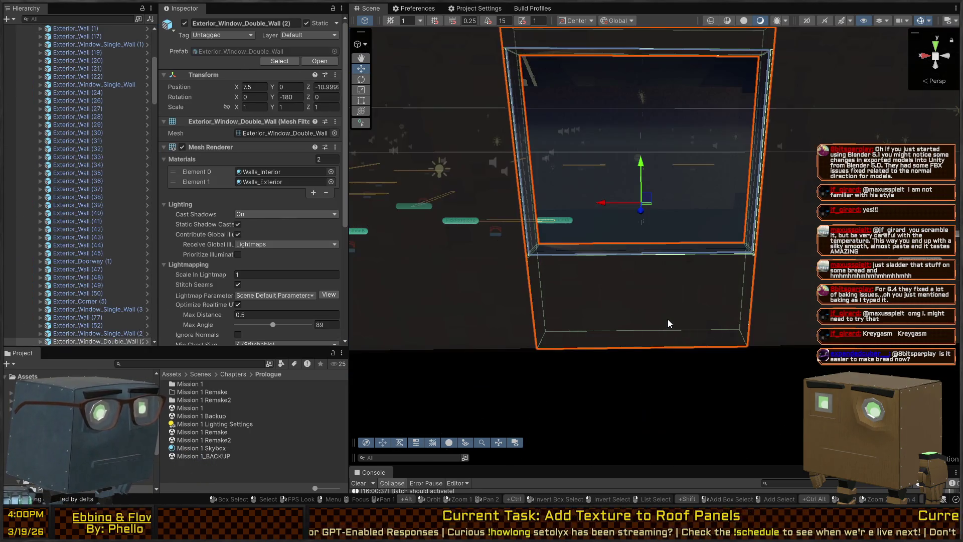
click(148, 341)
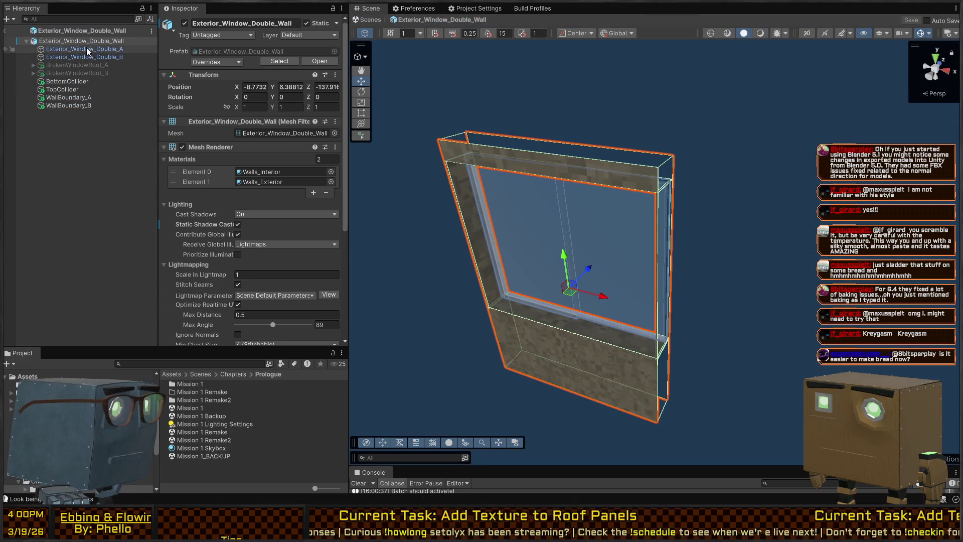
click(88, 51)
scroll(243, 179, down, 4)
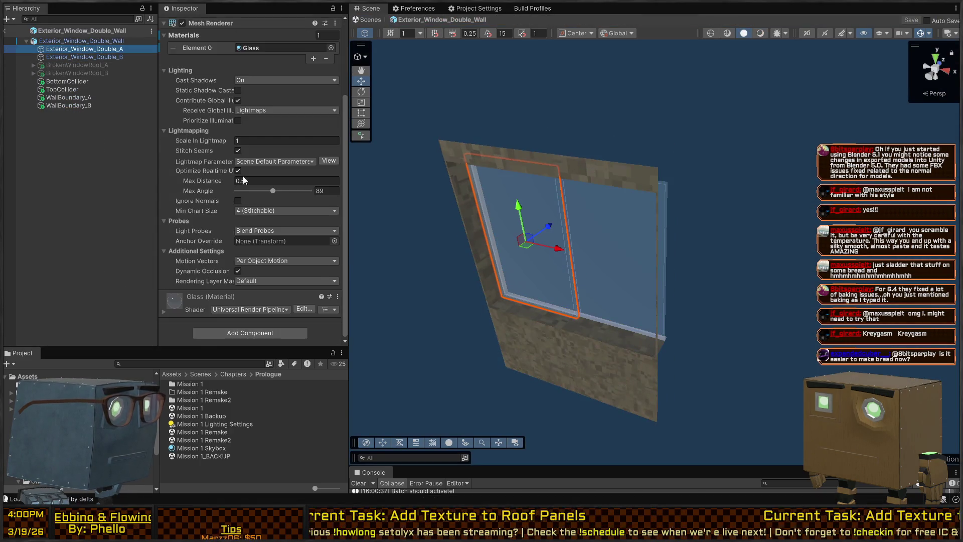
Add a Hit Receiver to pane A, using pane A as its Root Object and Collider.
click(243, 334)
scroll(236, 326, down, 5)
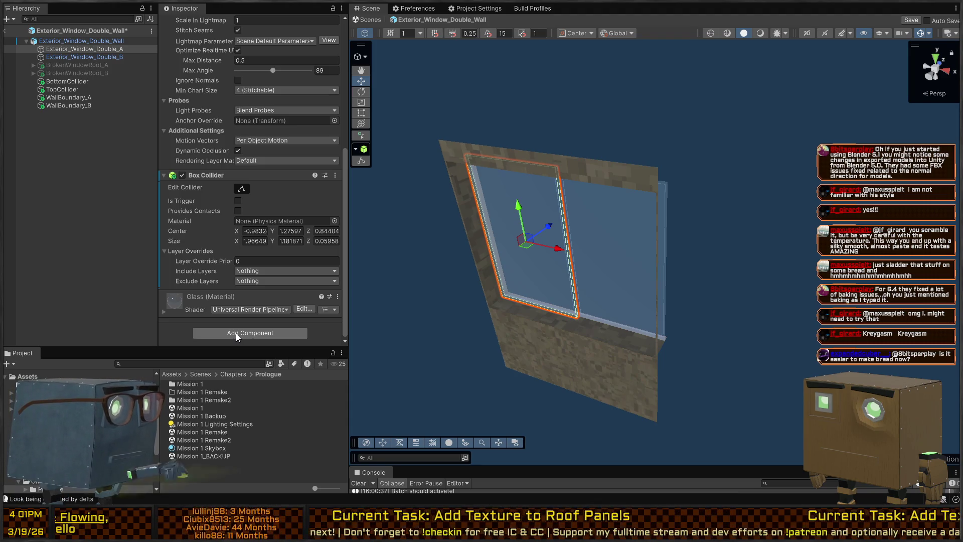
click(236, 333)
key(Return)
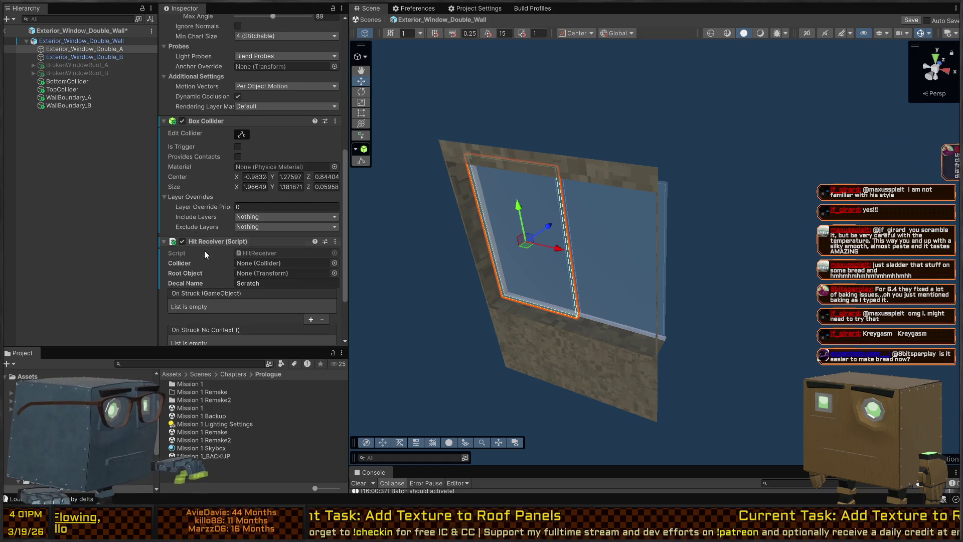
drag(96, 40, 265, 277)
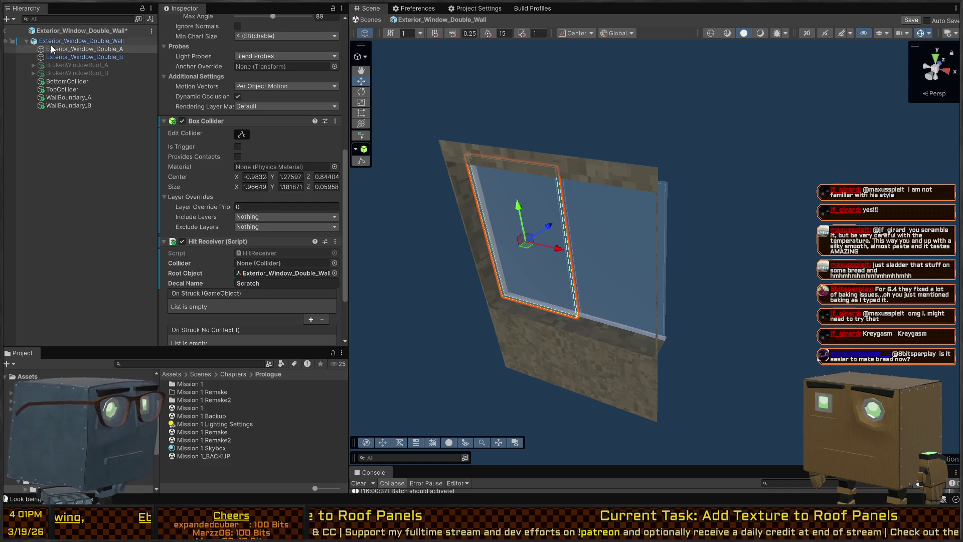
key(ctrl+z)
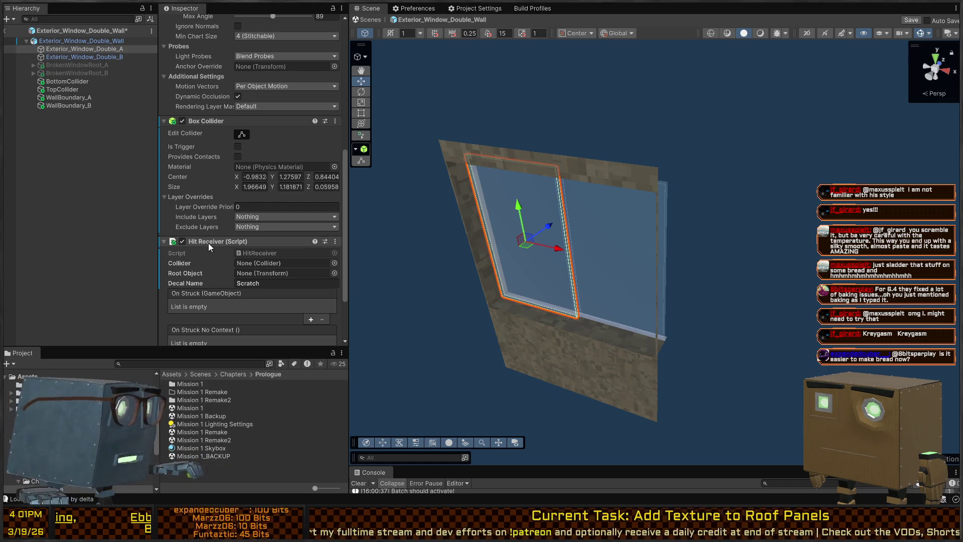
mouse_move(92, 49)
mouse_down()
mouse_move(283, 251)
mouse_move(279, 272)
mouse_up()
mouse_move(86, 51)
mouse_down()
mouse_move(271, 261)
mouse_move(285, 264)
mouse_up()
Add two On Struck entries targeting BrokenWindowRoot_A and pane A.
scroll(210, 270, down, 1)
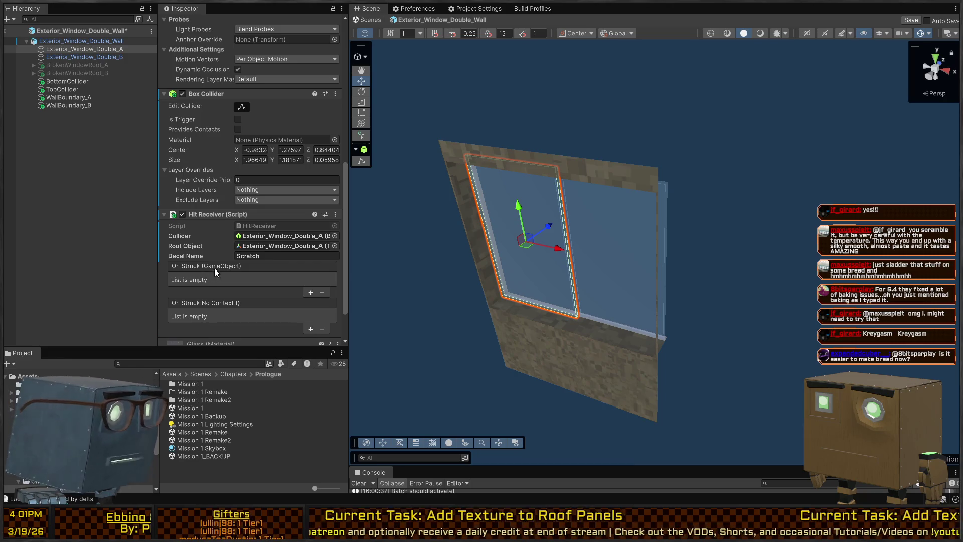
scroll(275, 270, down, 2)
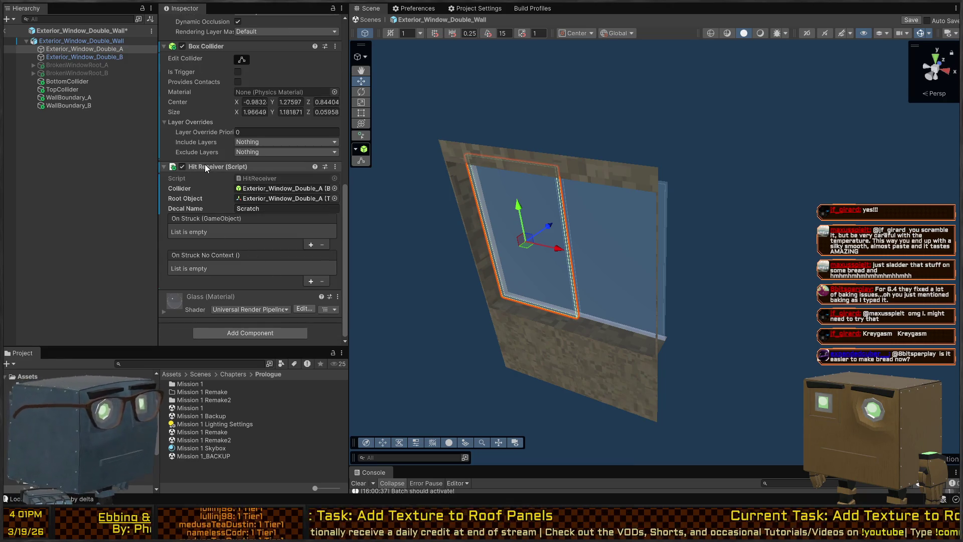
click(308, 244)
click(309, 255)
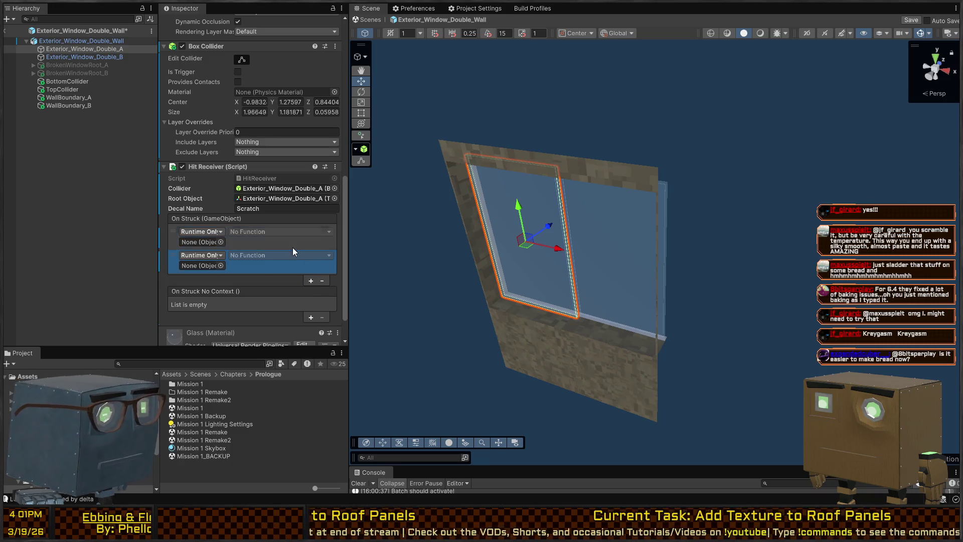
drag(63, 64, 205, 245)
mouse_move(74, 49)
mouse_down()
mouse_move(199, 263)
mouse_move(258, 231)
mouse_up()
Set both entries to GameObject.SetActive, switching BrokenWindowRoot_A on.
click(258, 231)
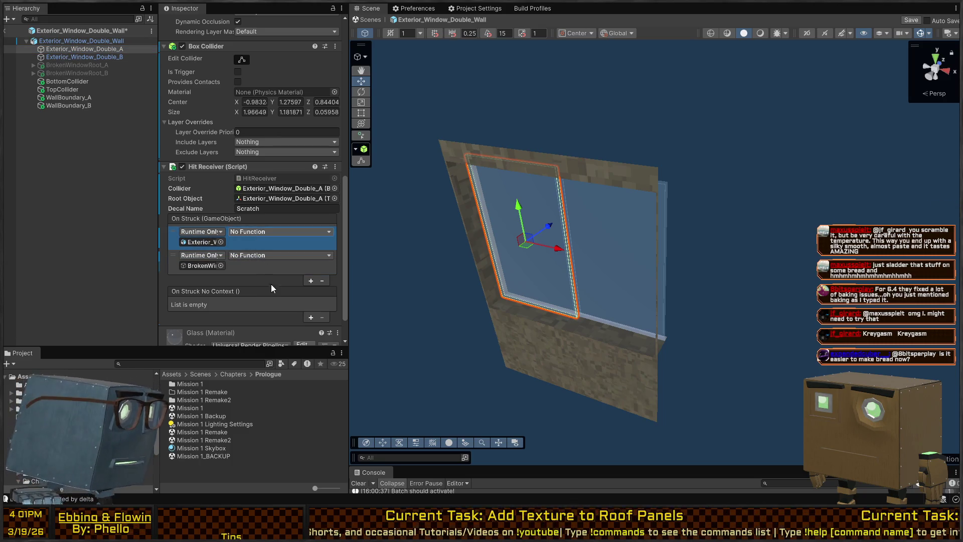
click(293, 302)
click(258, 265)
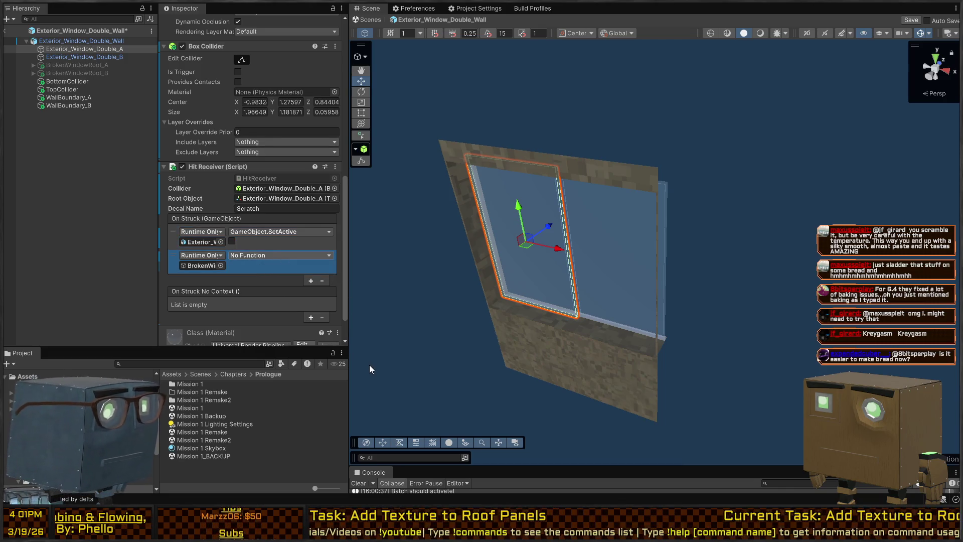
click(369, 366)
click(232, 265)
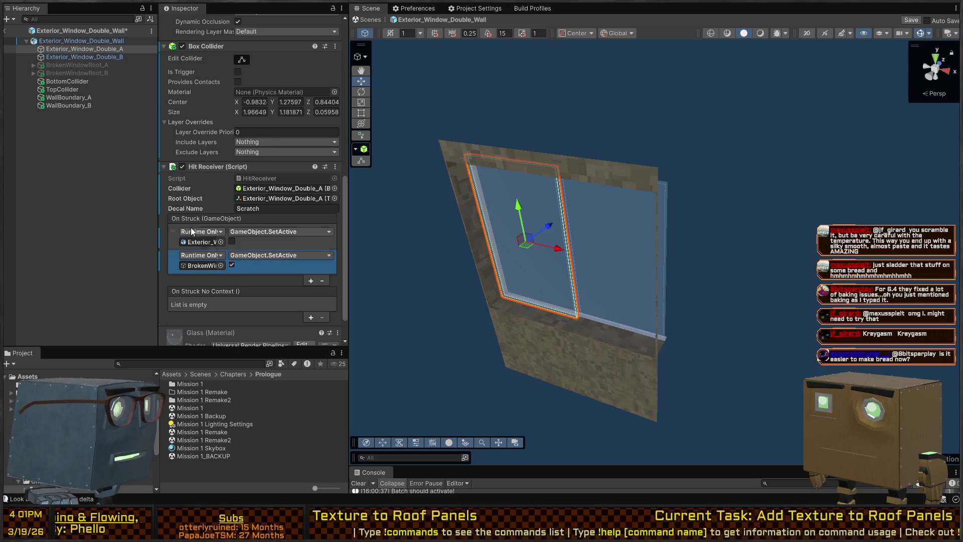
Paste the Box Collider and Hit Receiver copied from pane A onto pane B.
click(77, 58)
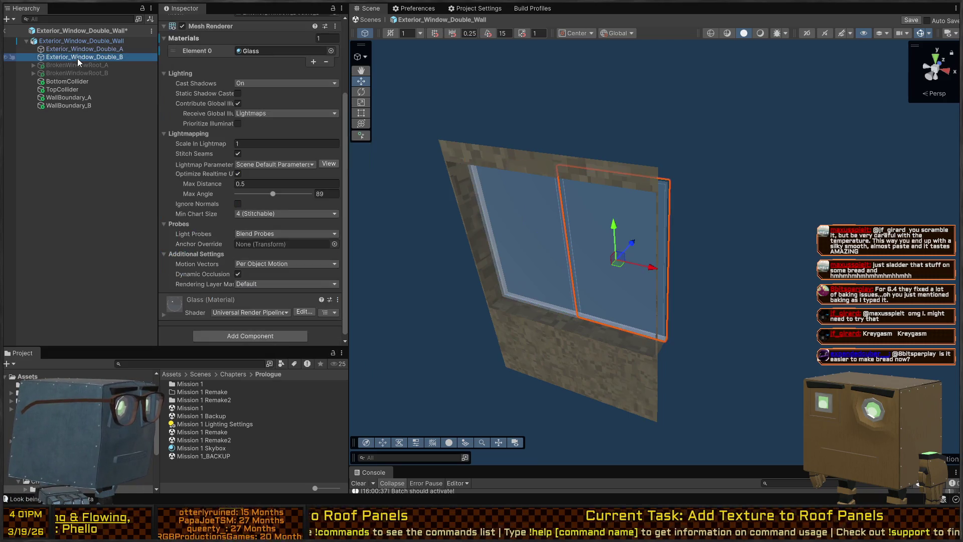
click(81, 47)
scroll(186, 283, down, 10)
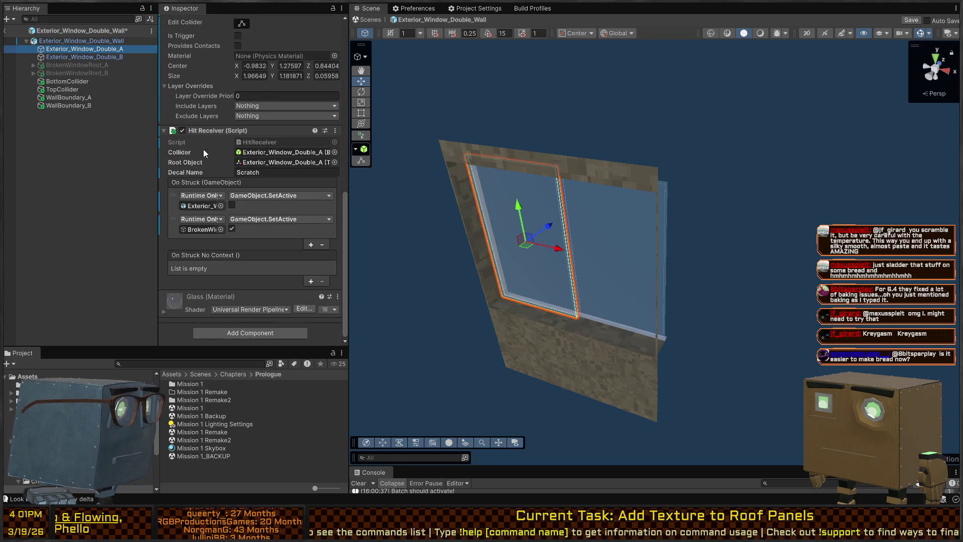
click(84, 57)
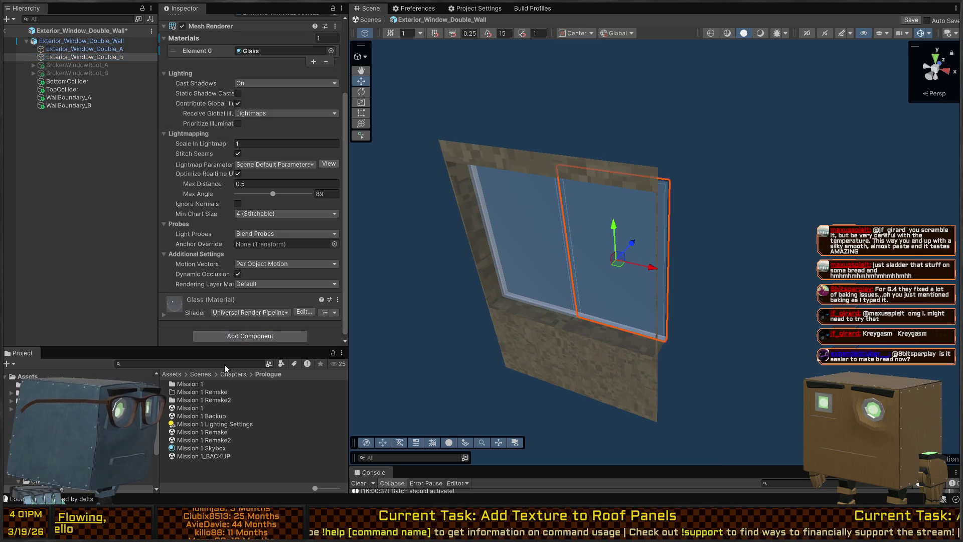
key(ctrl+v)
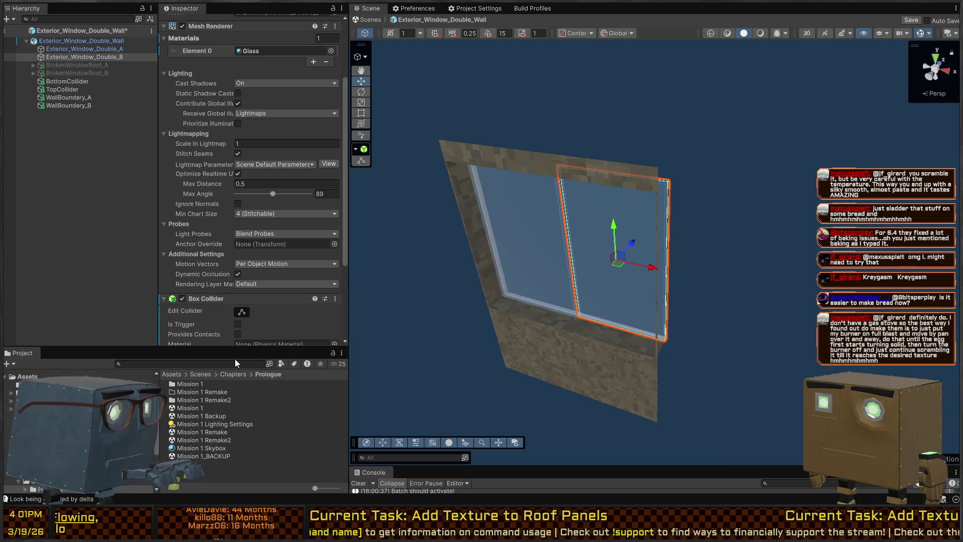
scroll(207, 281, down, 4)
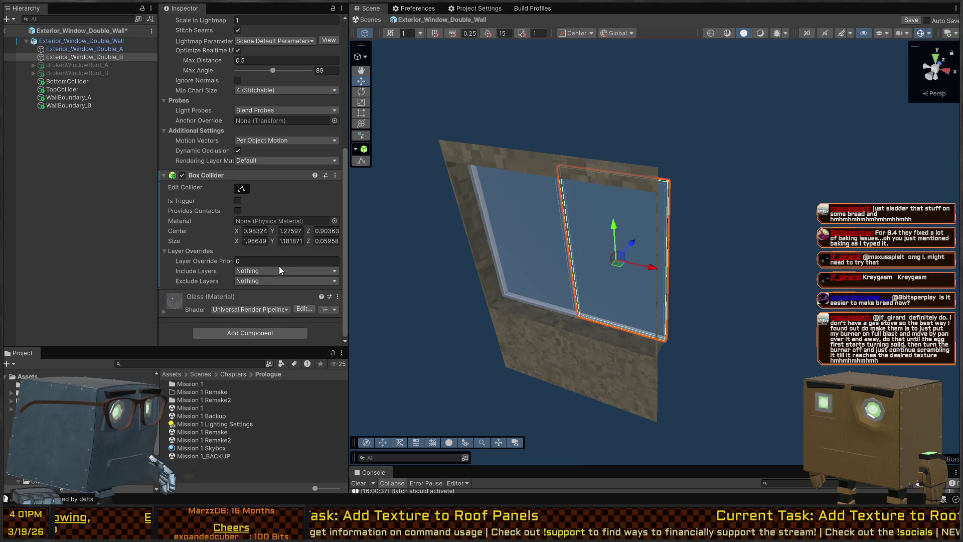
key(ctrl+v)
scroll(225, 270, down, 5)
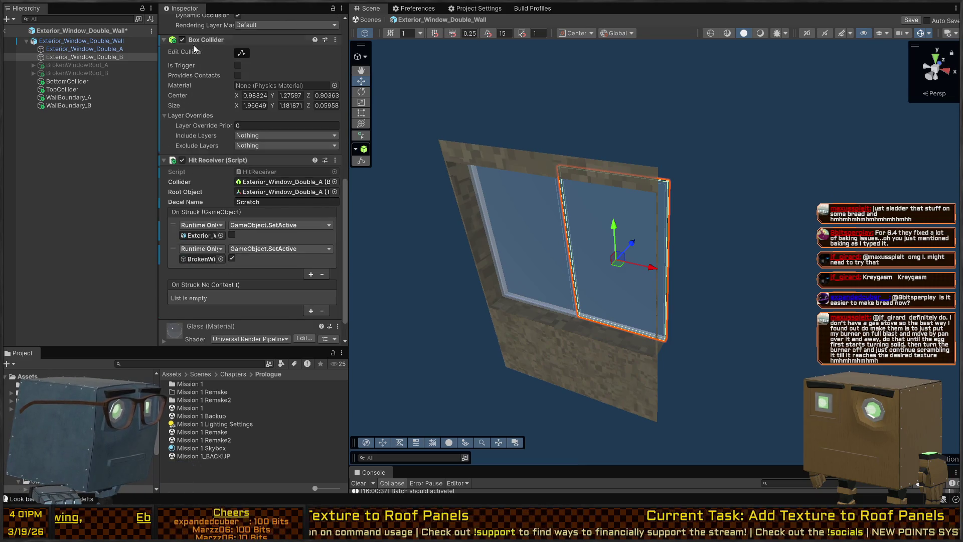
Set pane B as collider and Root Object, target BrokenWindowRoot_B, and exit Prefab Mode.
drag(296, 172, 291, 183)
drag(78, 53, 265, 195)
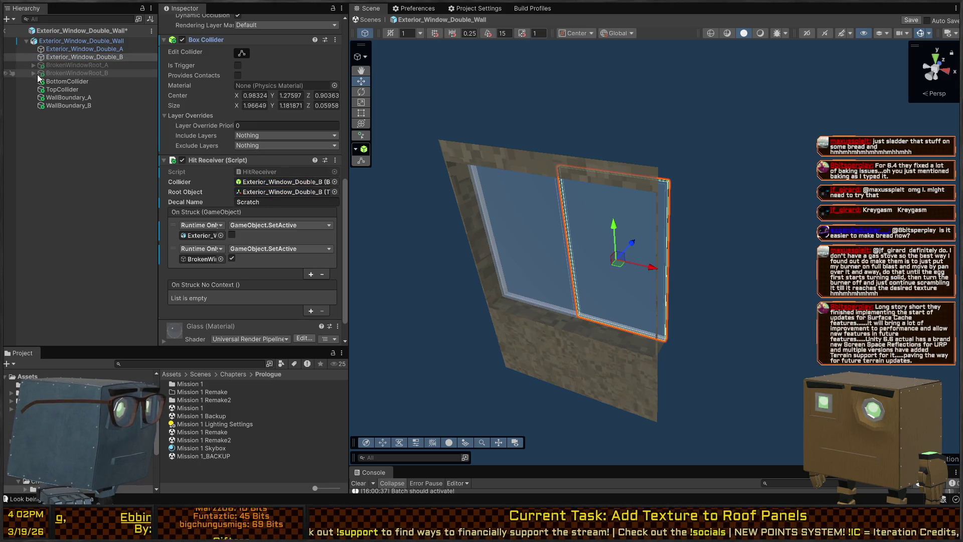
mouse_move(28, 73)
mouse_down()
mouse_move(55, 73)
mouse_move(210, 261)
mouse_up()
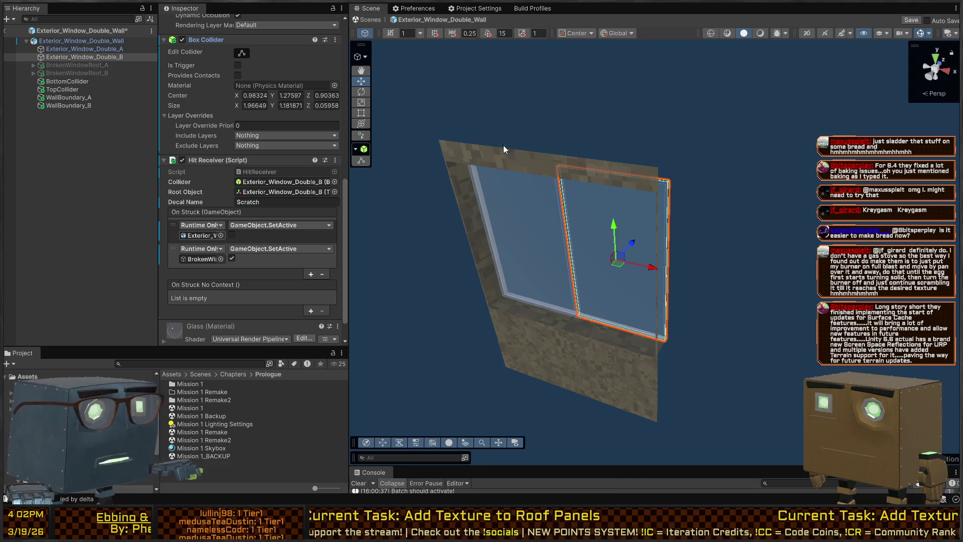
click(362, 20)
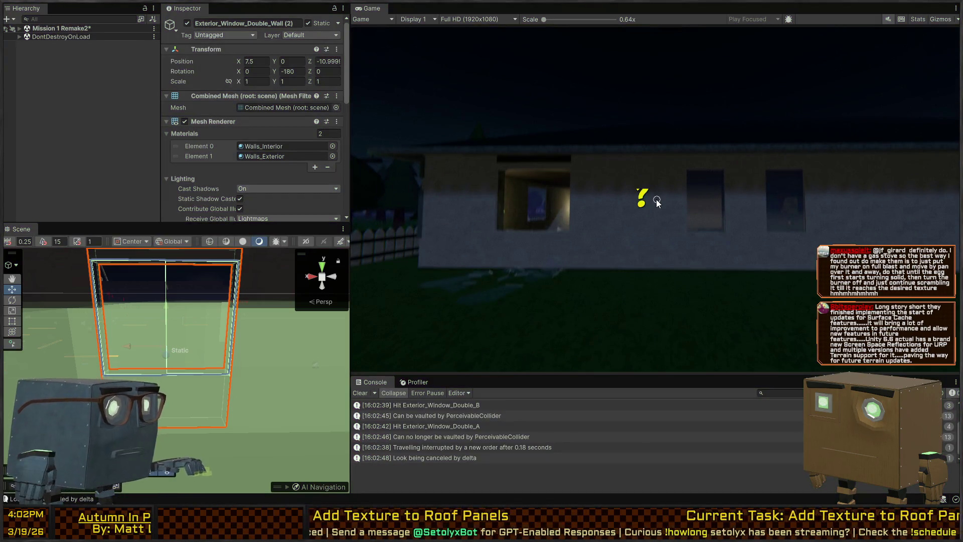
Stop the playtest and re-enable Use Gravity on the Player's Rigidbody.
key(ctrl+p)
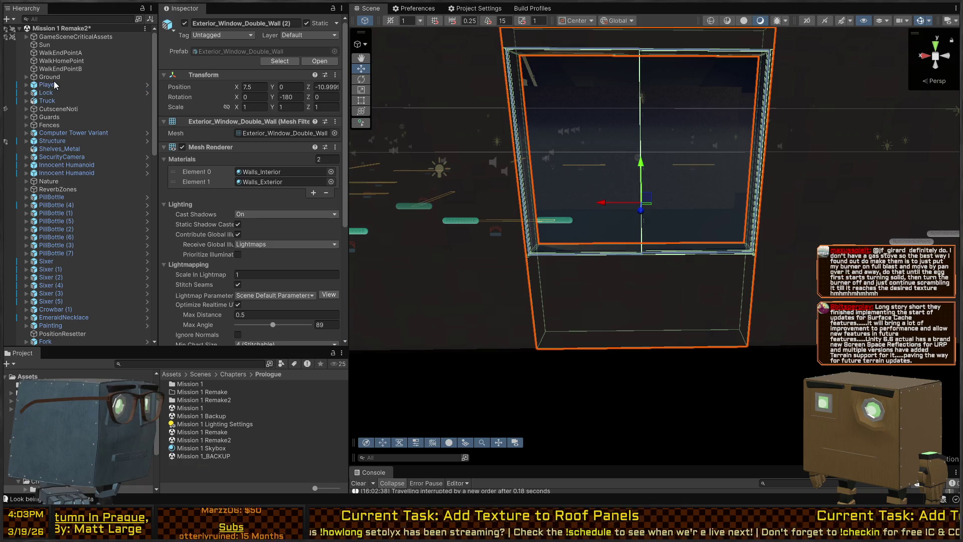
click(55, 85)
scroll(206, 168, down, 10)
scroll(214, 198, up, 10)
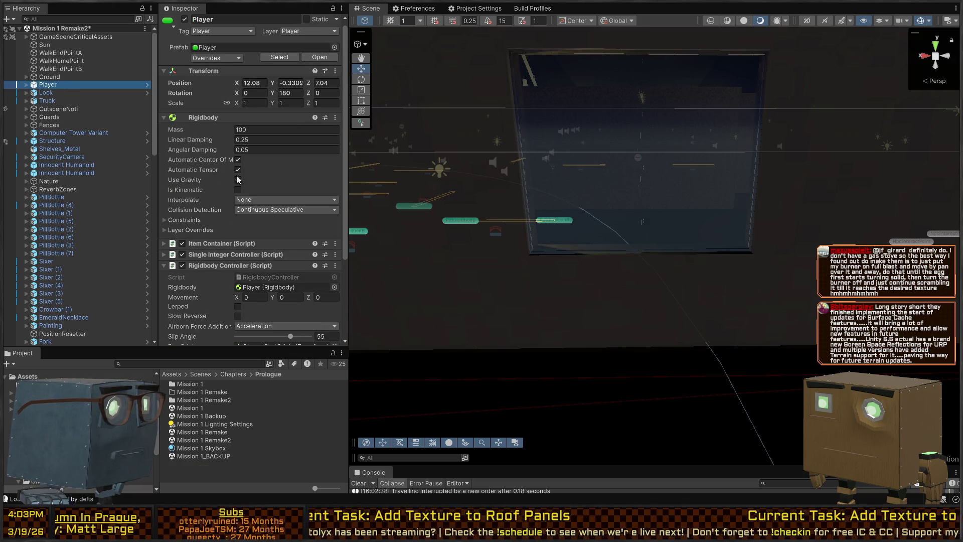
click(238, 179)
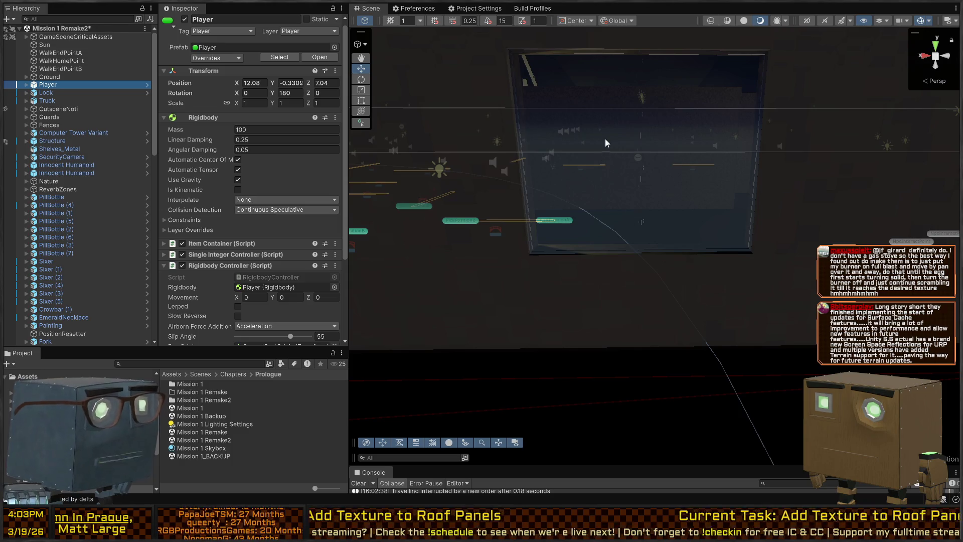
Open the double window wall prefab and select all of BrokenWindowRoot_A's glass chunks to edit their mass.
click(615, 128)
click(632, 198)
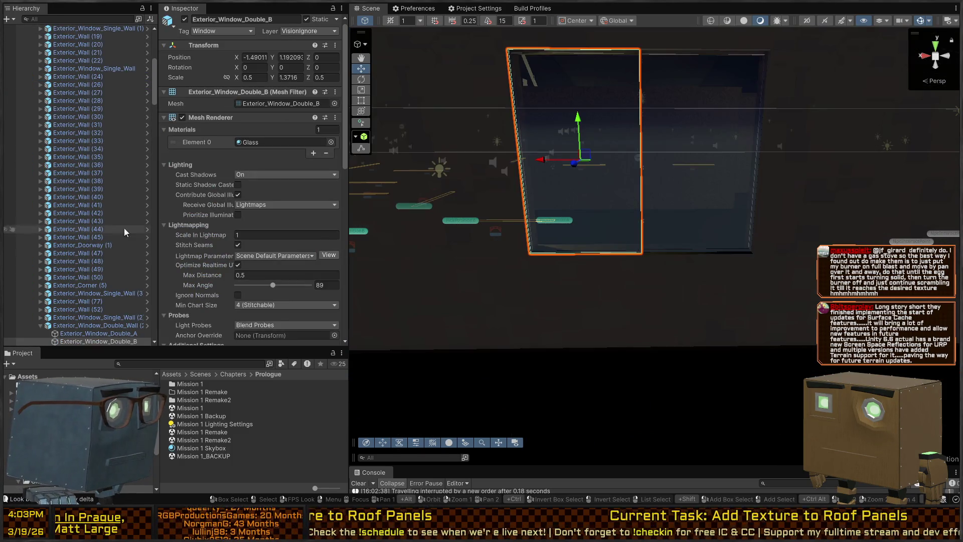
click(147, 326)
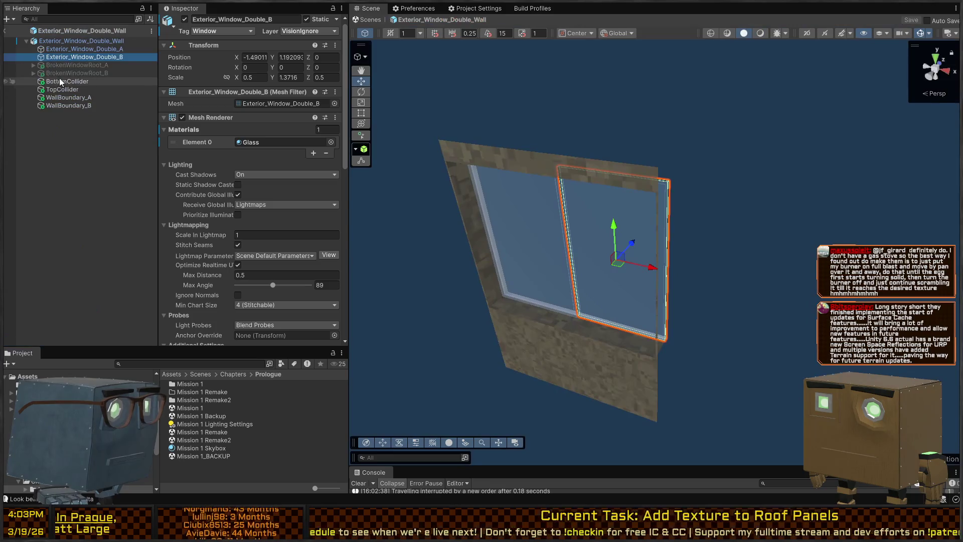
click(86, 65)
click(33, 64)
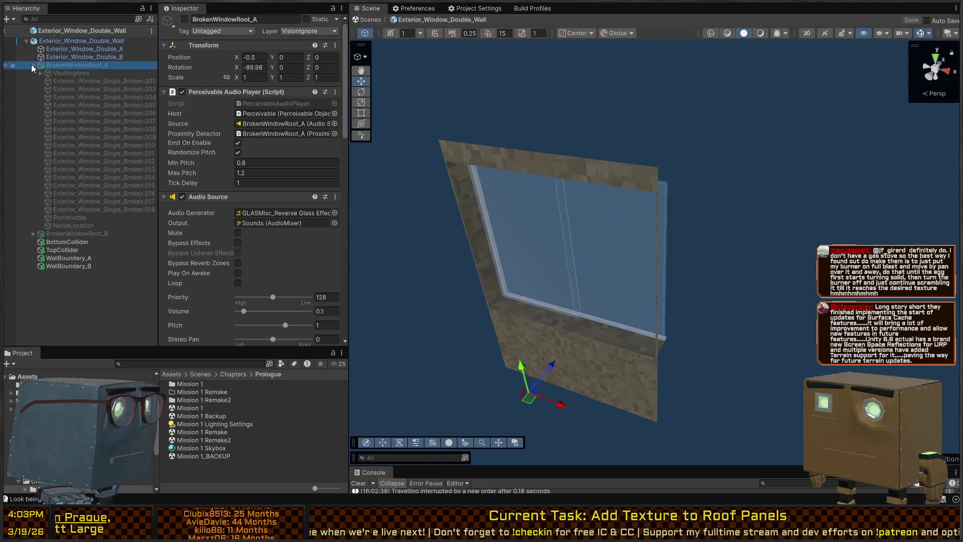
click(76, 81)
shift+click(135, 210)
scroll(178, 237, down, 5)
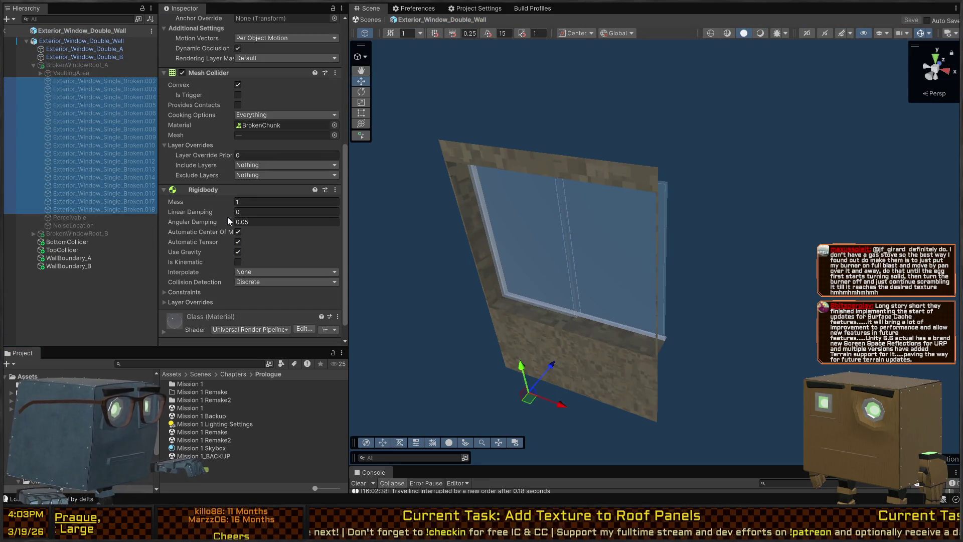
click(257, 202)
text(0.25)
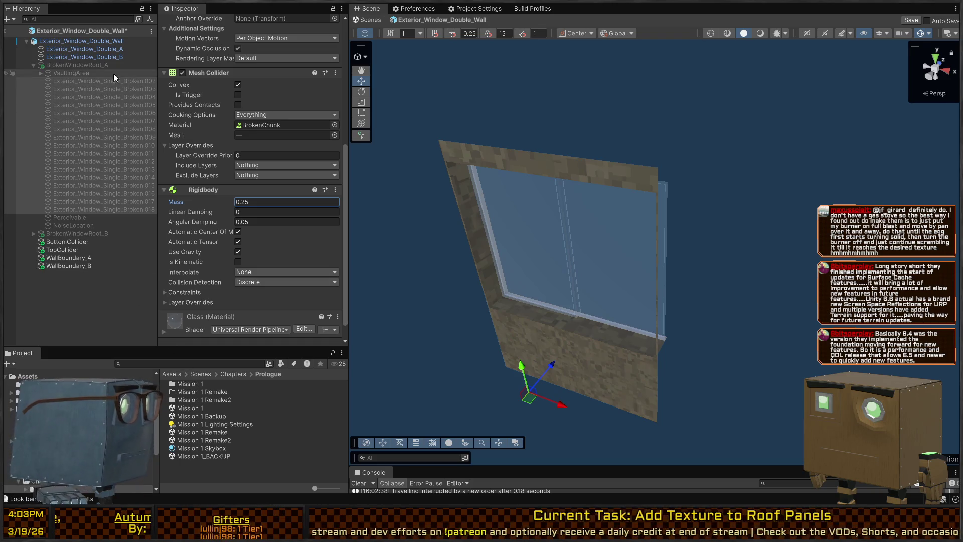
Set BrokenWindowRoot_B's glass chunks to Rigidbody Mass 0.25 and exit Prefab Mode.
click(33, 234)
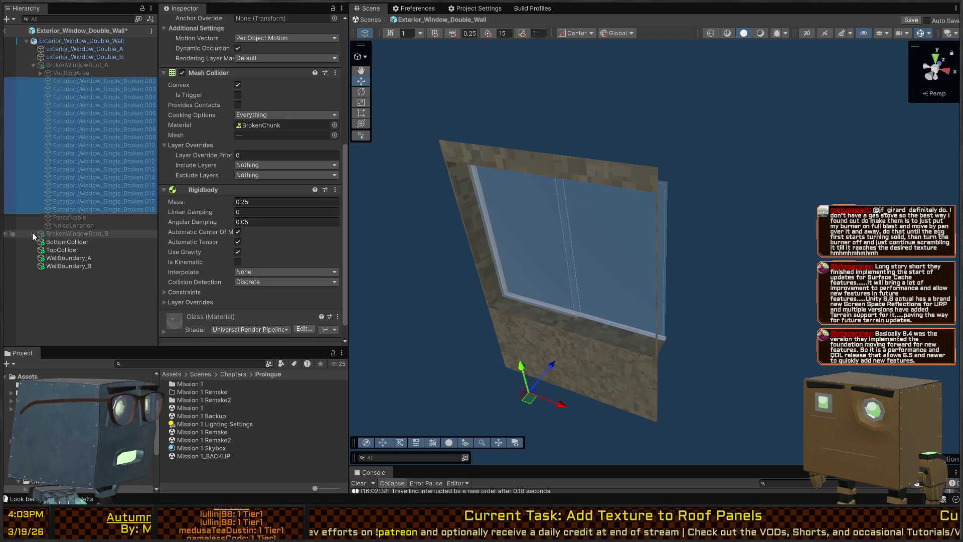
scroll(94, 247, down, 1)
click(94, 220)
scroll(93, 226, down, 2)
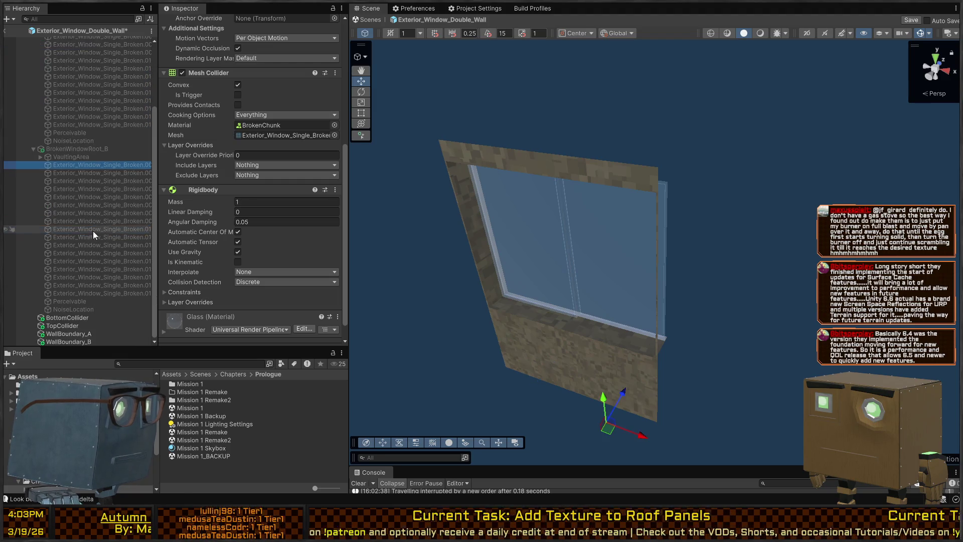
shift+click(83, 294)
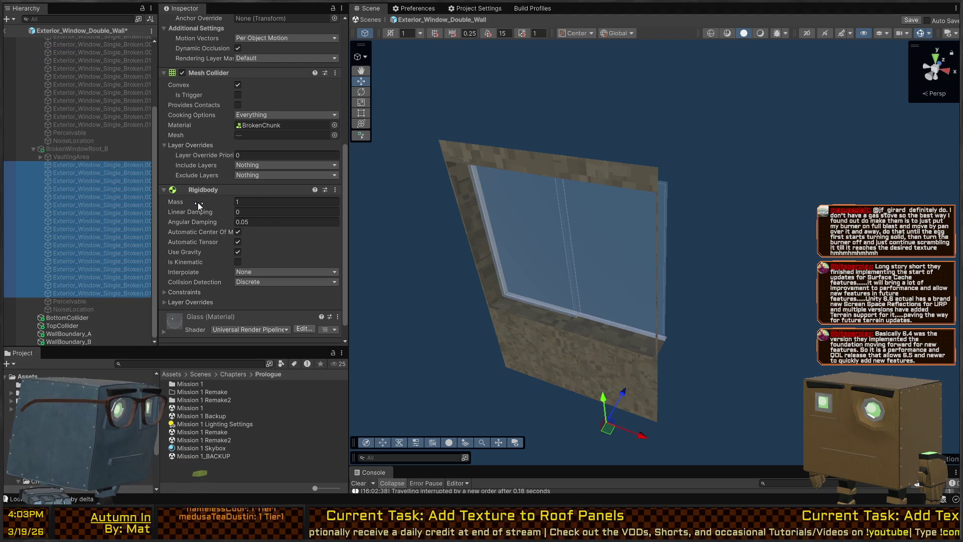
click(251, 201)
text(0.25)
key(Return)
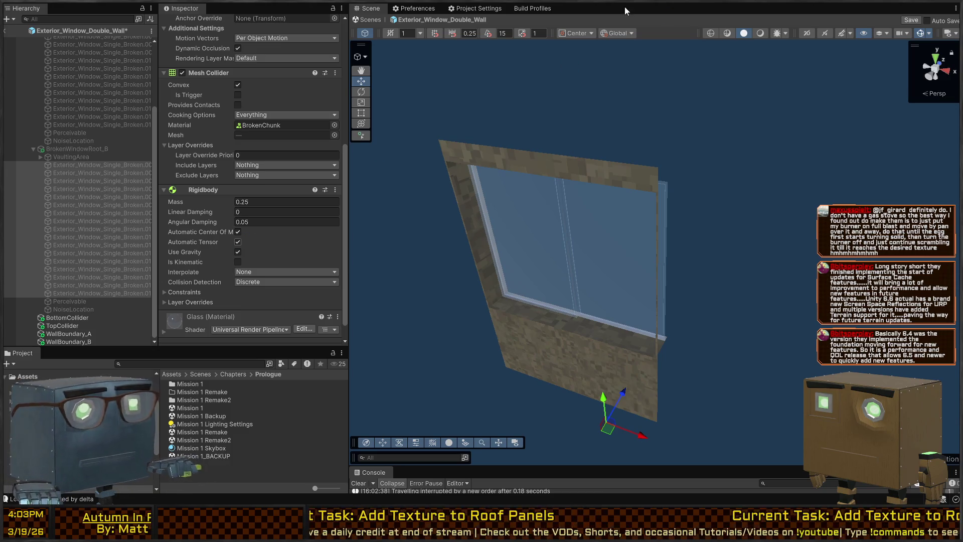
click(365, 19)
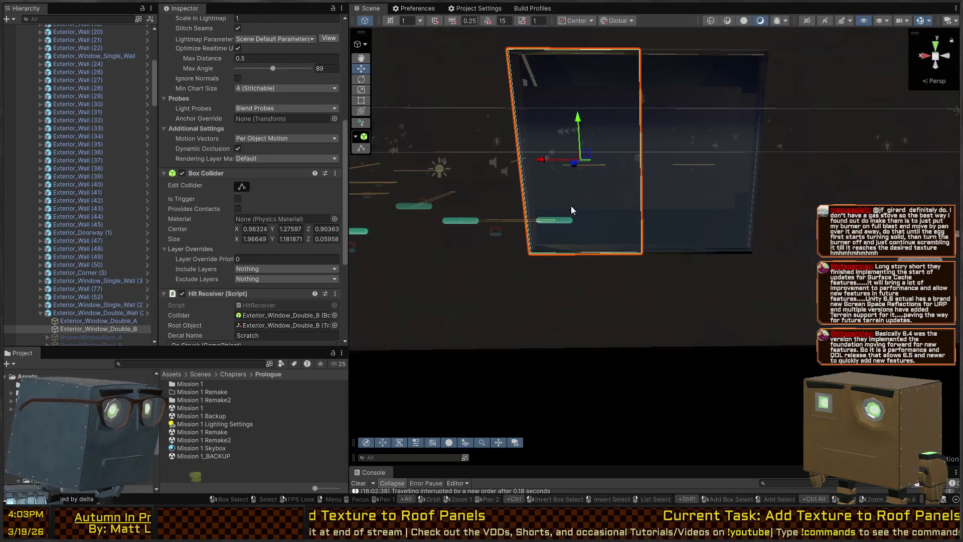
Fly the Scene view to the house, select the single window wall, and open Exterior_Window_Single_Wall in Prefab Mode.
scroll(705, 209, down, 2)
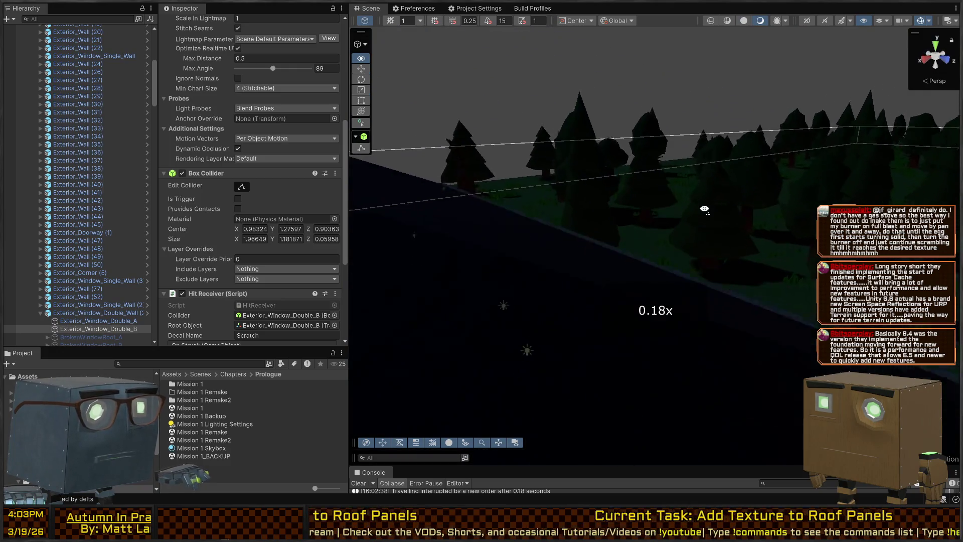
scroll(705, 210, up, 2)
key(w)
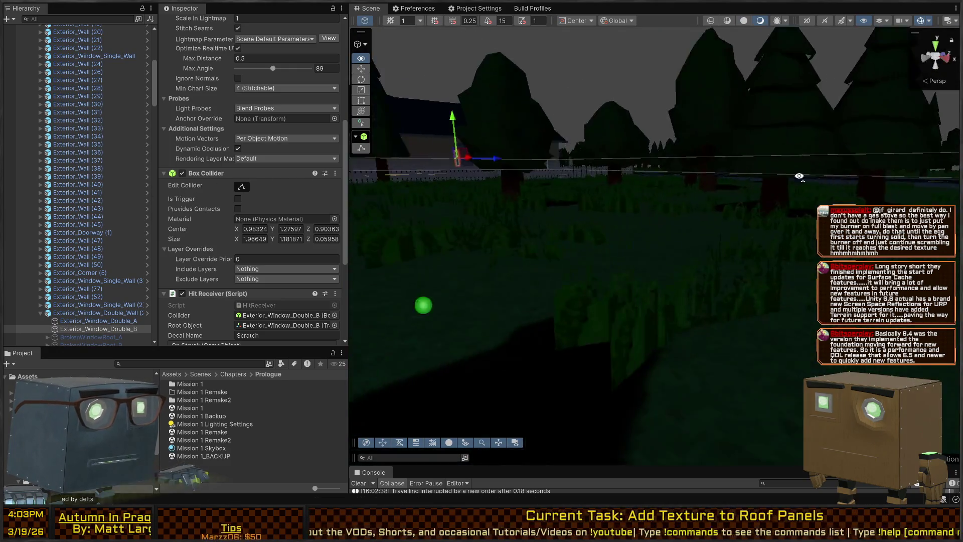
key(w)
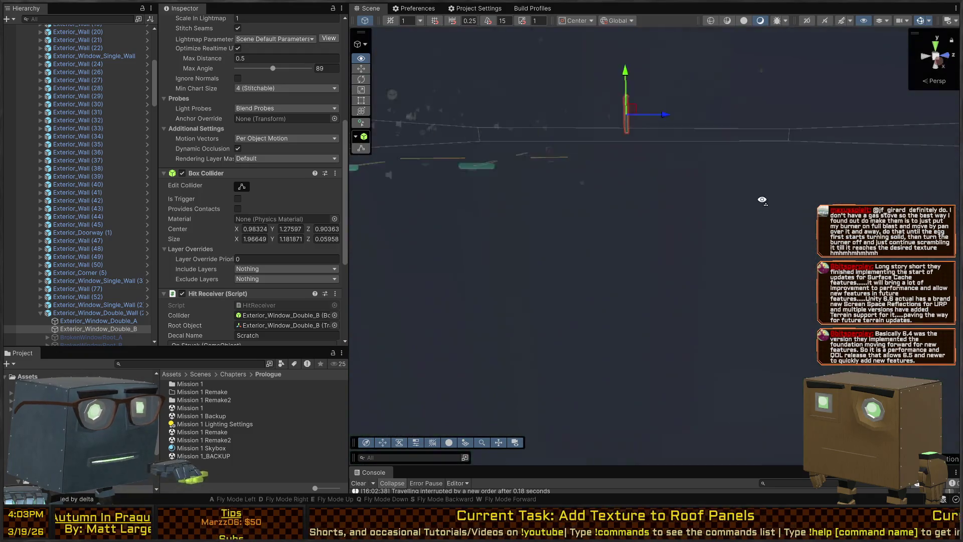
key(w)
click(493, 206)
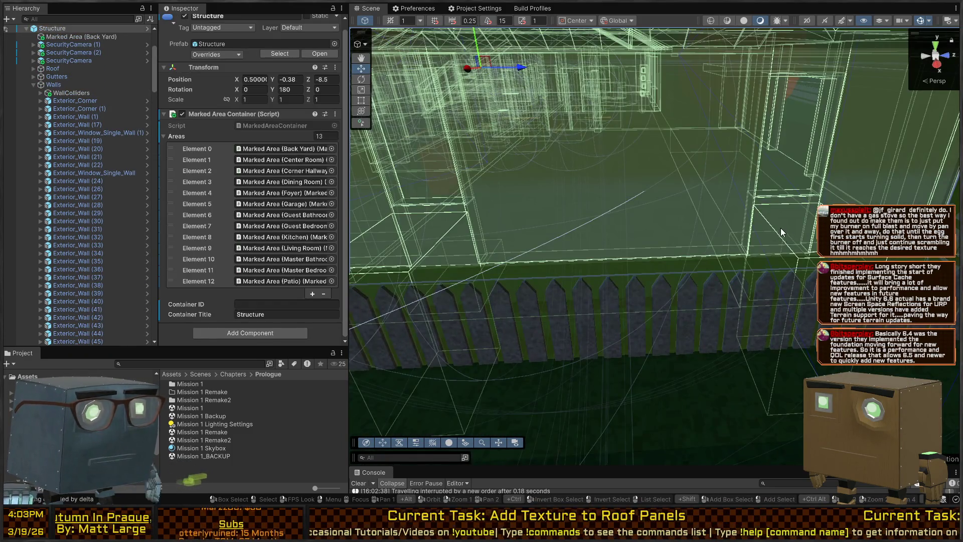
click(780, 220)
scroll(150, 137, down, 10)
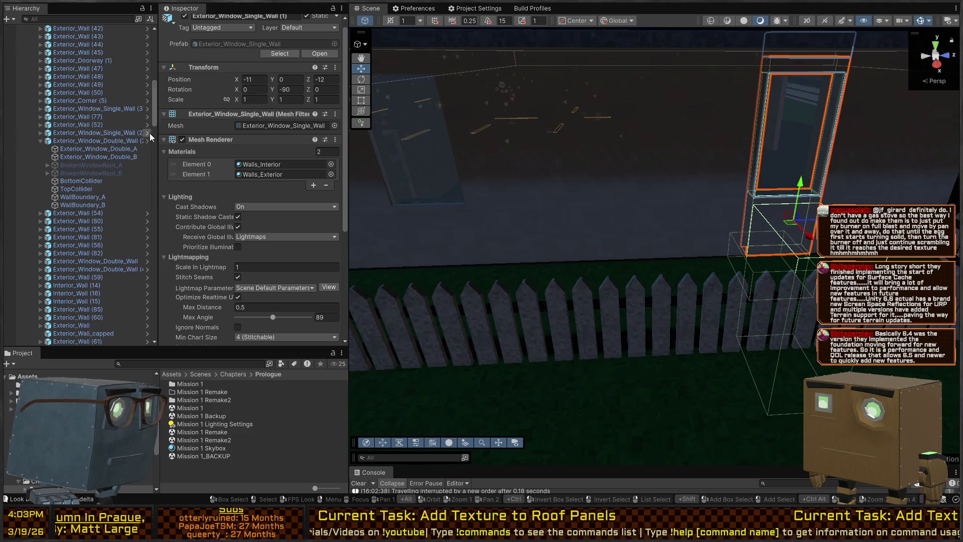
scroll(145, 150, up, 10)
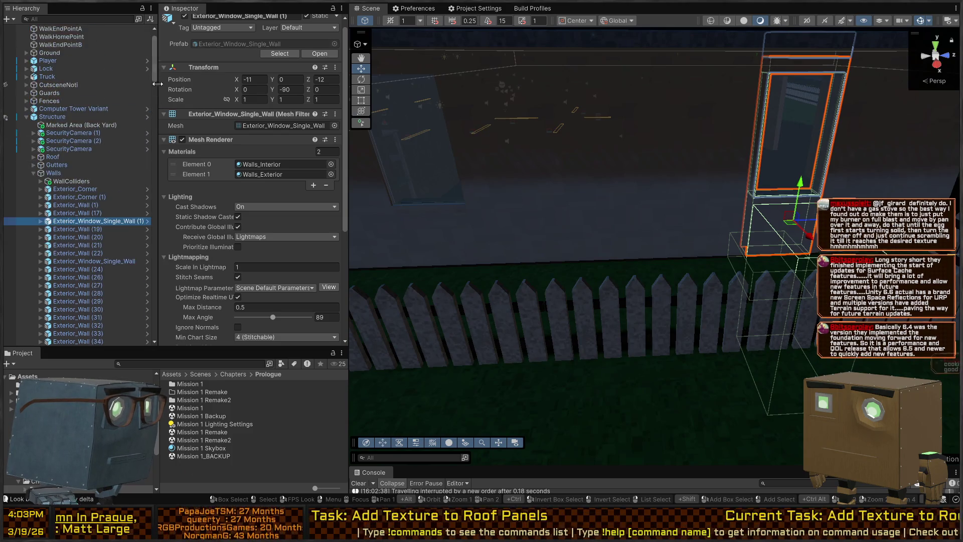
click(148, 222)
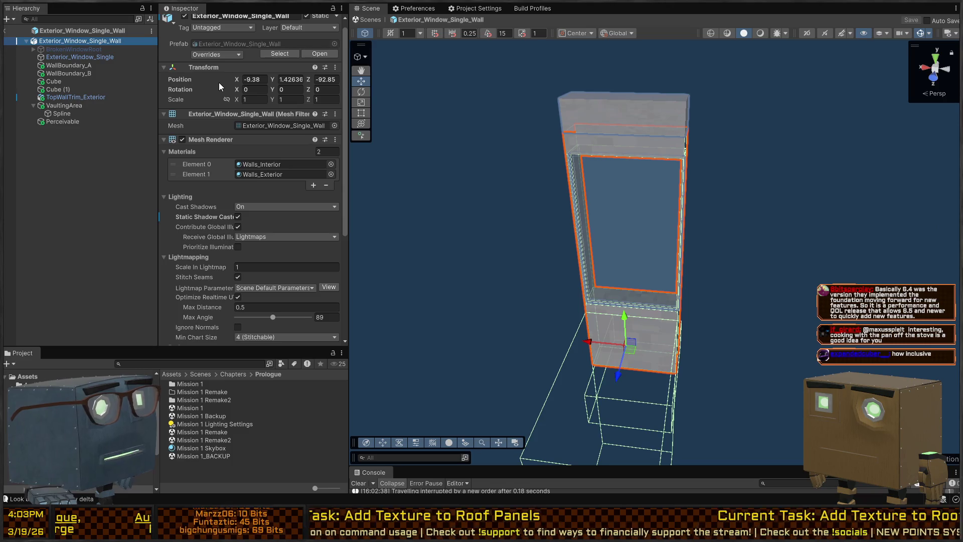
Inspect the glass pane's collider and Hit Receiver, the broken window root, and the wall root.
scroll(293, 203, down, 2)
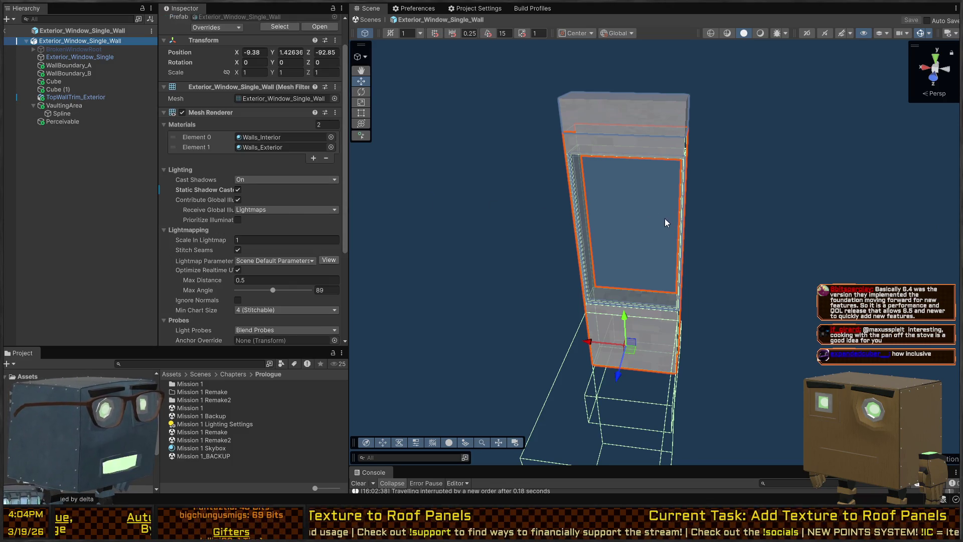
scroll(201, 181, down, 5)
scroll(195, 180, up, 4)
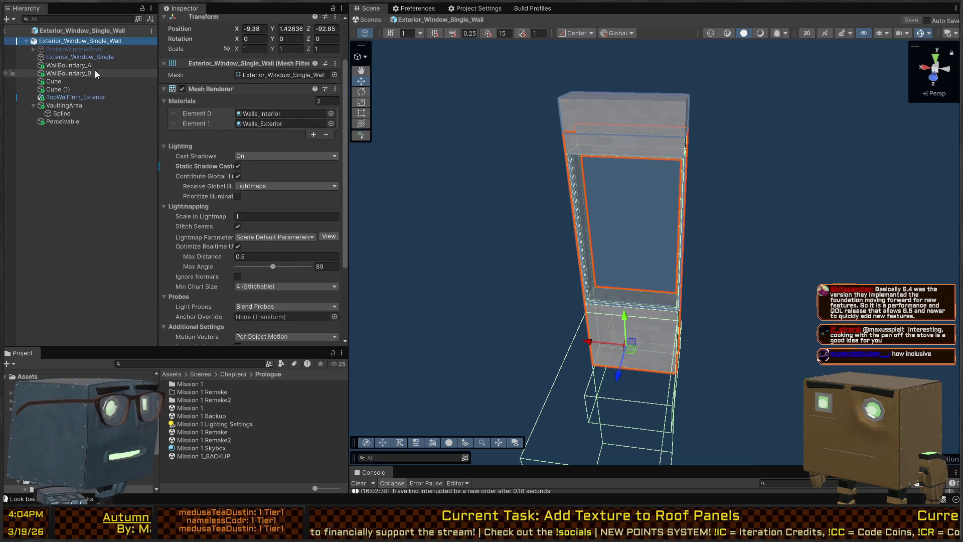
click(71, 56)
click(83, 50)
click(95, 42)
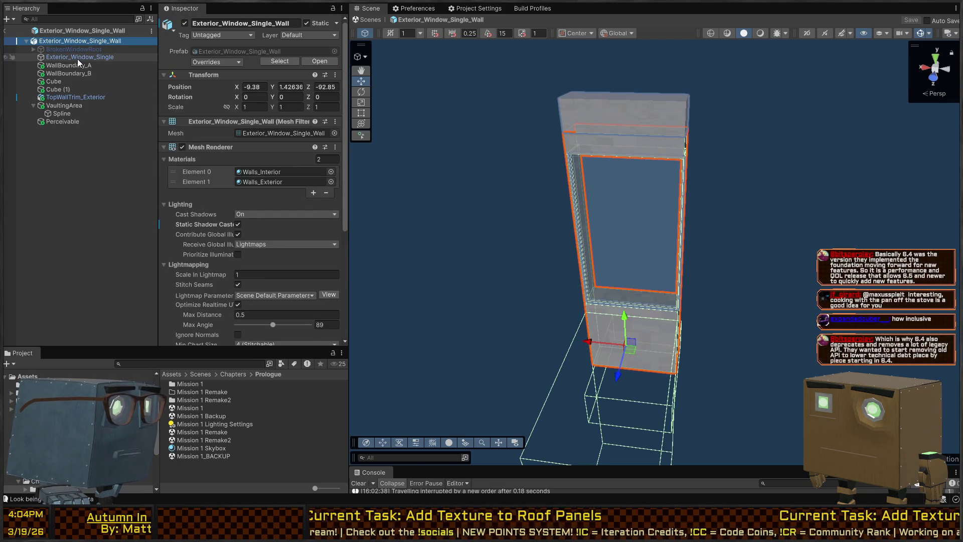
click(77, 59)
scroll(222, 144, down, 10)
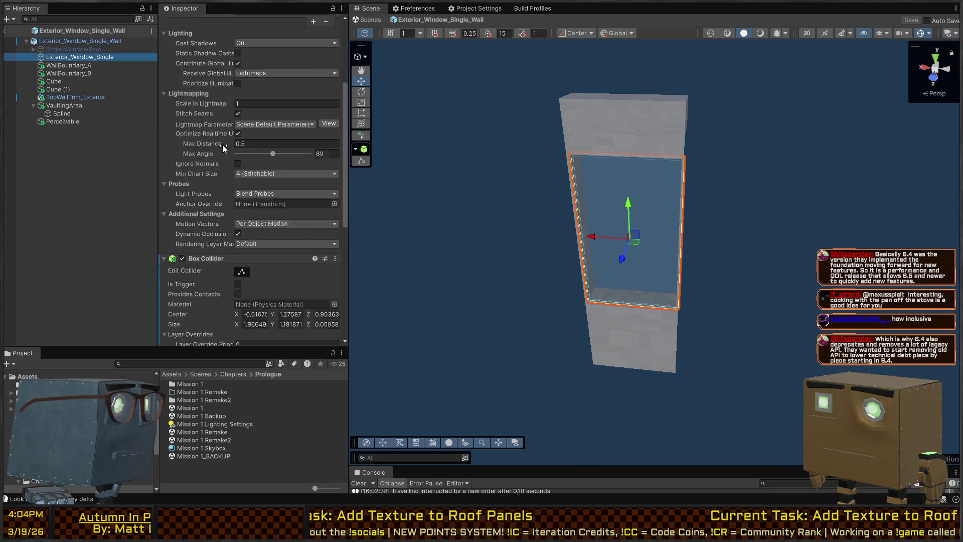
scroll(216, 142, down, 1)
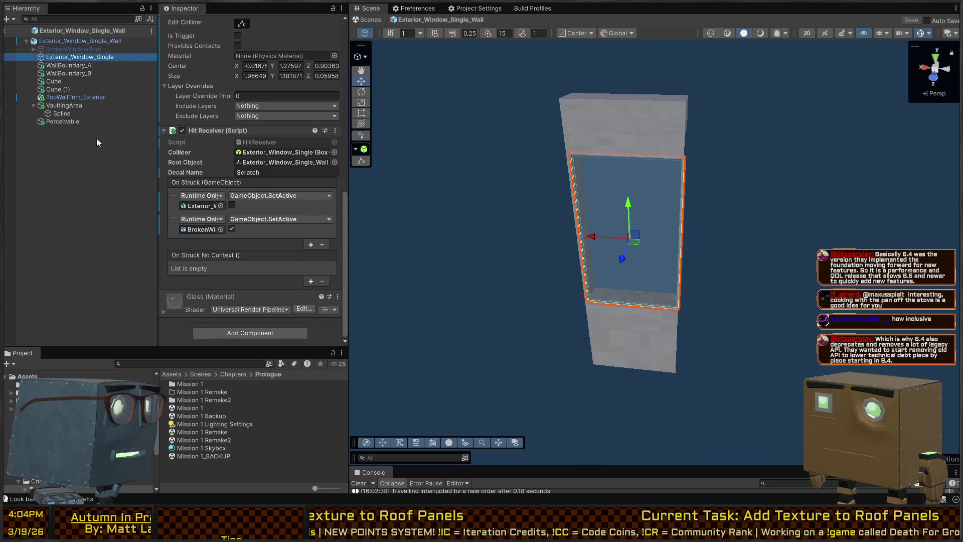
Collapse the wall root's Mesh Renderer settings and re-check the broken root and intact pane.
click(86, 40)
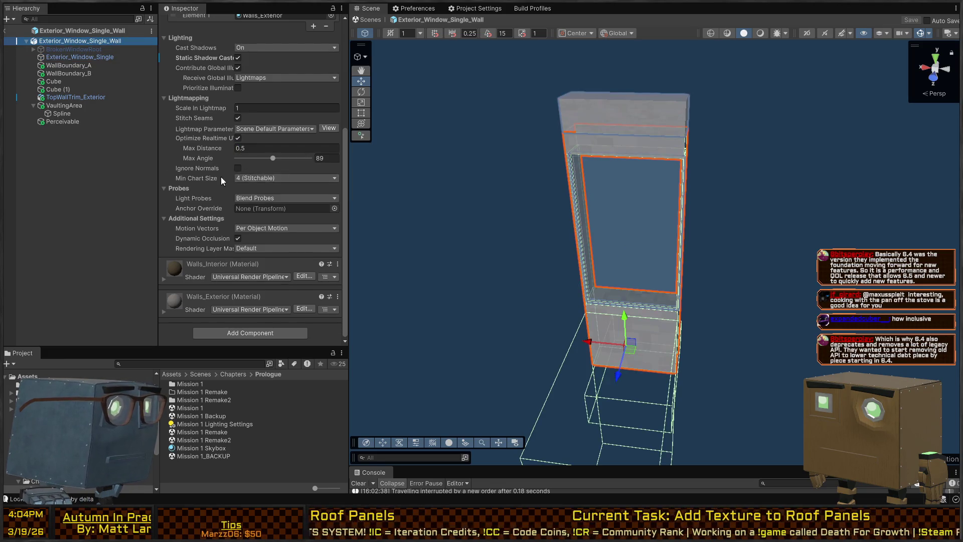
scroll(221, 177, up, 10)
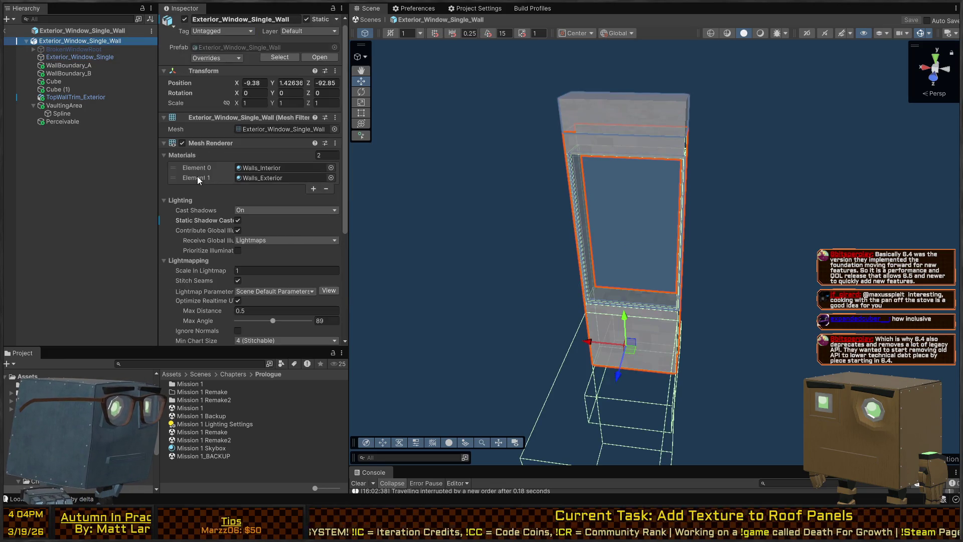
click(199, 142)
click(68, 50)
click(58, 57)
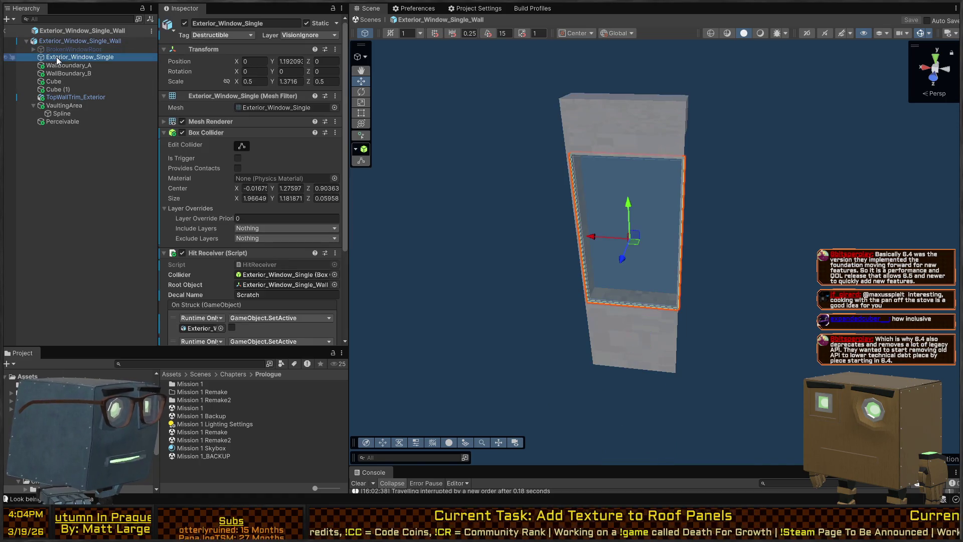
scroll(185, 145, down, 2)
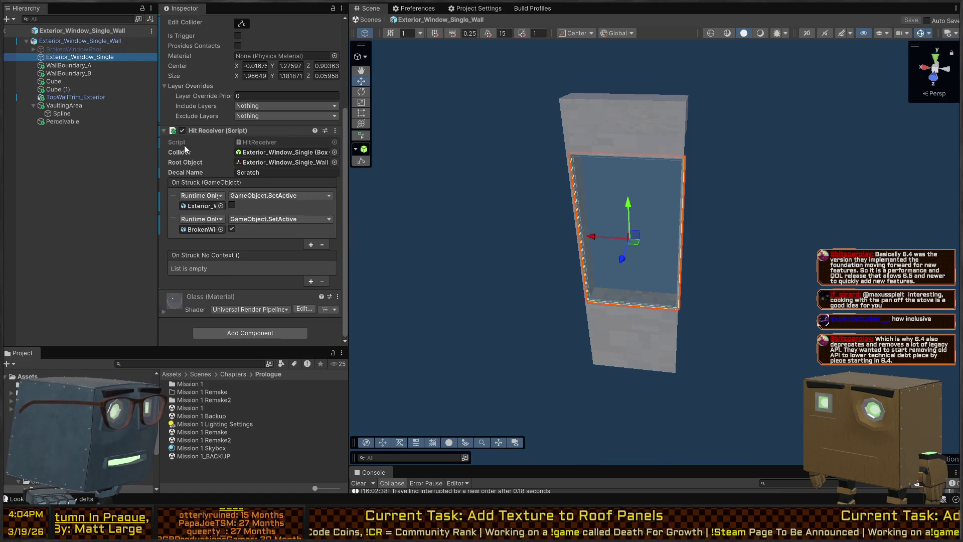
scroll(222, 158, up, 2)
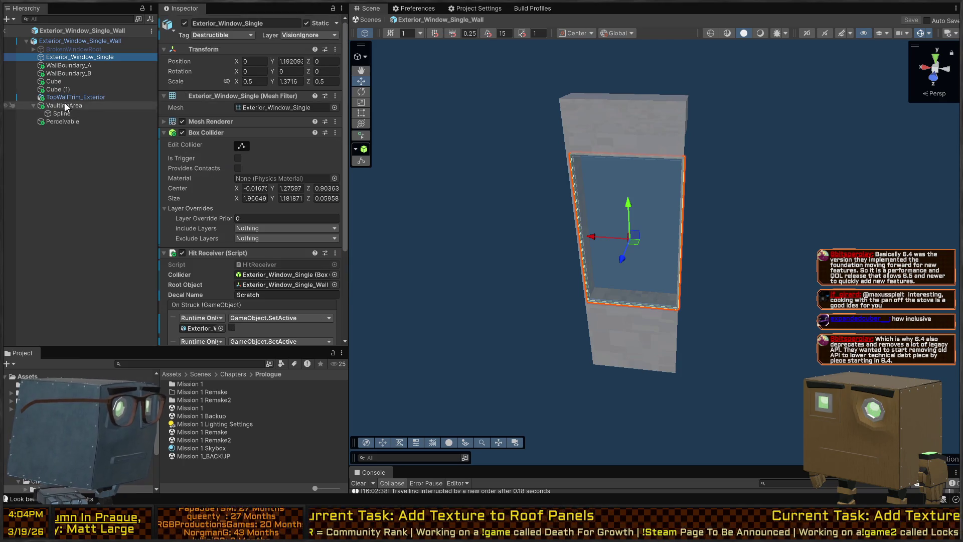
Review the broken glass chunks, including Broken.006, then delete BrokenWindowRoot with all its chunks.
click(33, 49)
click(60, 58)
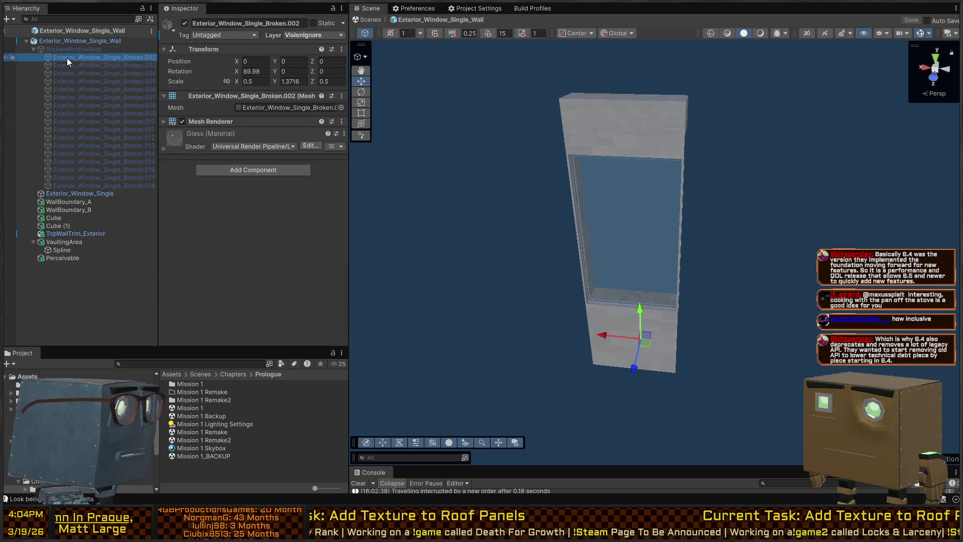
shift+click(112, 184)
click(96, 185)
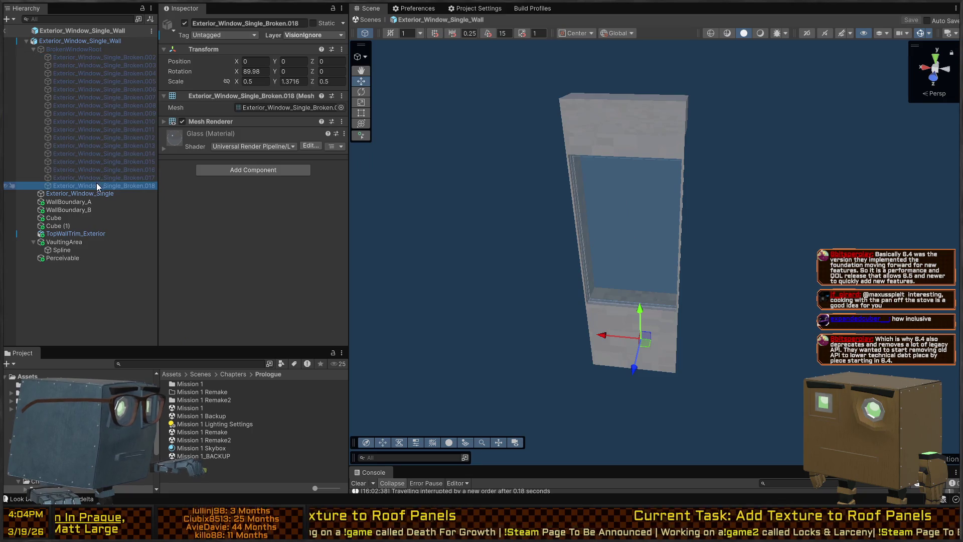
shift+click(88, 58)
click(92, 90)
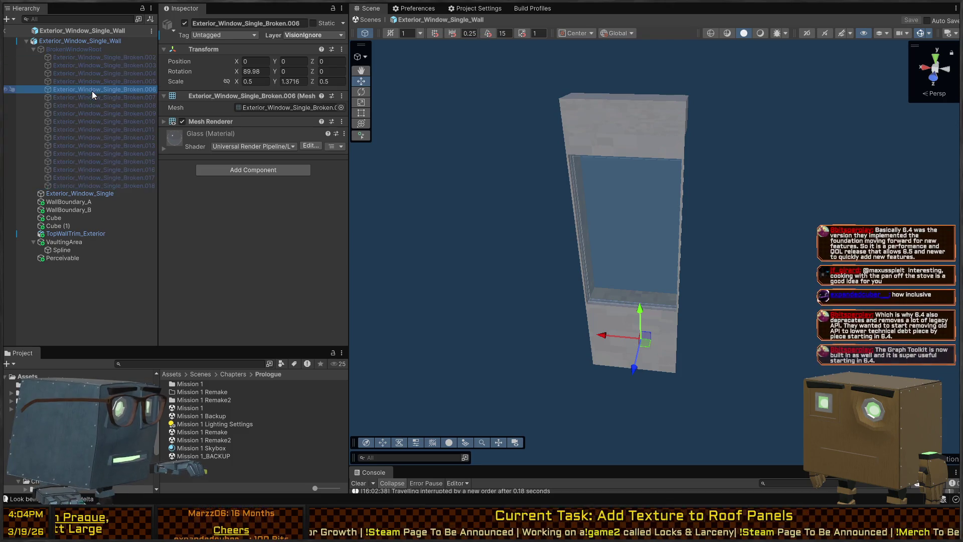
click(74, 194)
click(89, 187)
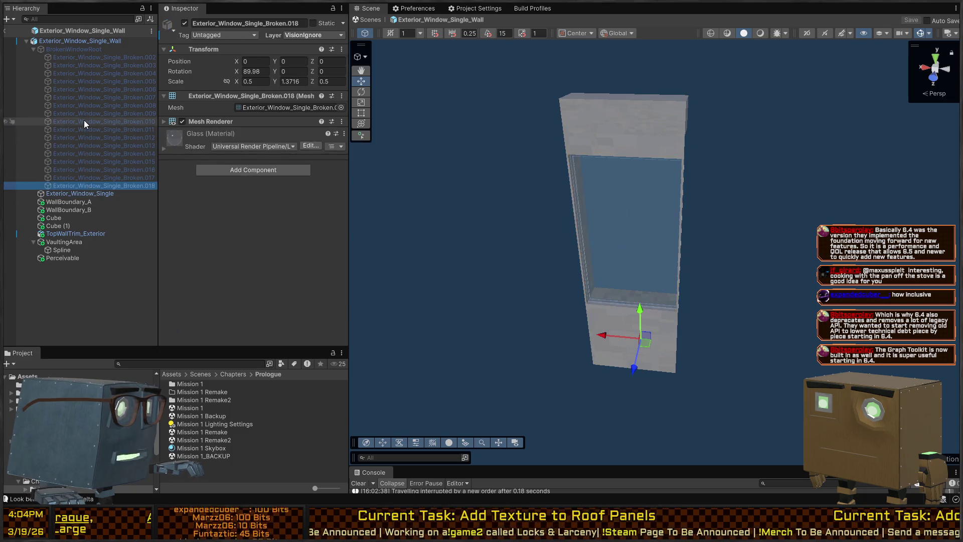
click(77, 50)
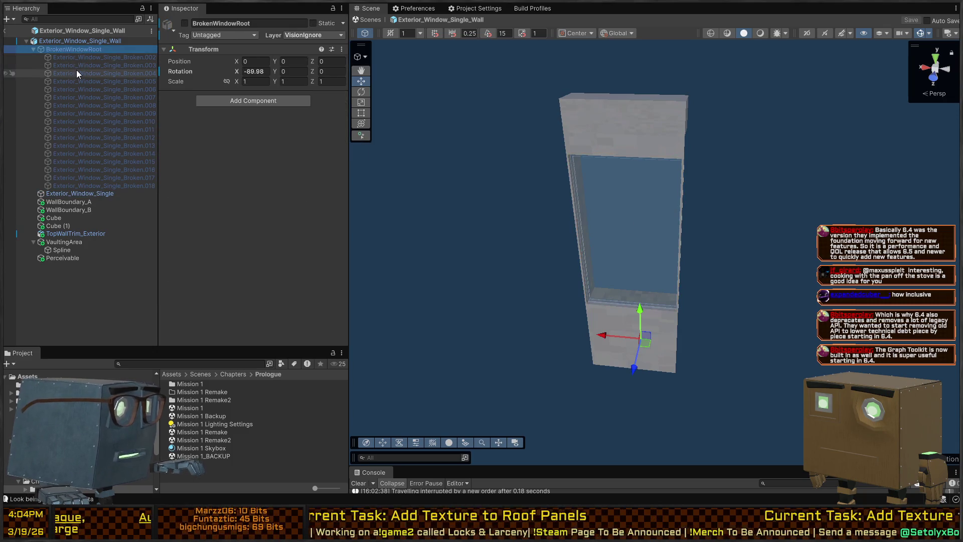
key(Delete)
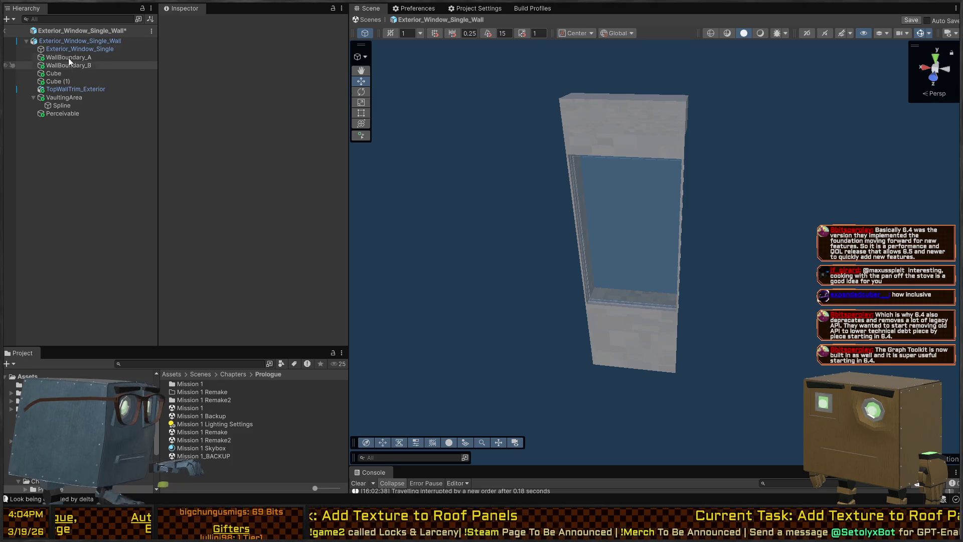
Return to the house scene, fly up to the wall, and briefly open and leave the Structure prefab.
click(6, 31)
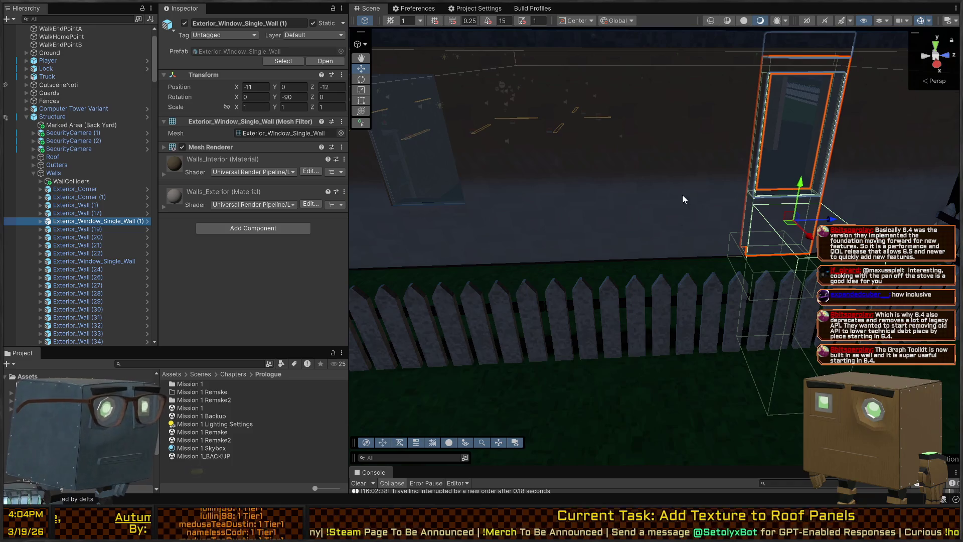
mouse_move(782, 166)
mouse_down()
mouse_move(785, 155)
mouse_move(727, 210)
mouse_move(612, 356)
mouse_up()
click(630, 430)
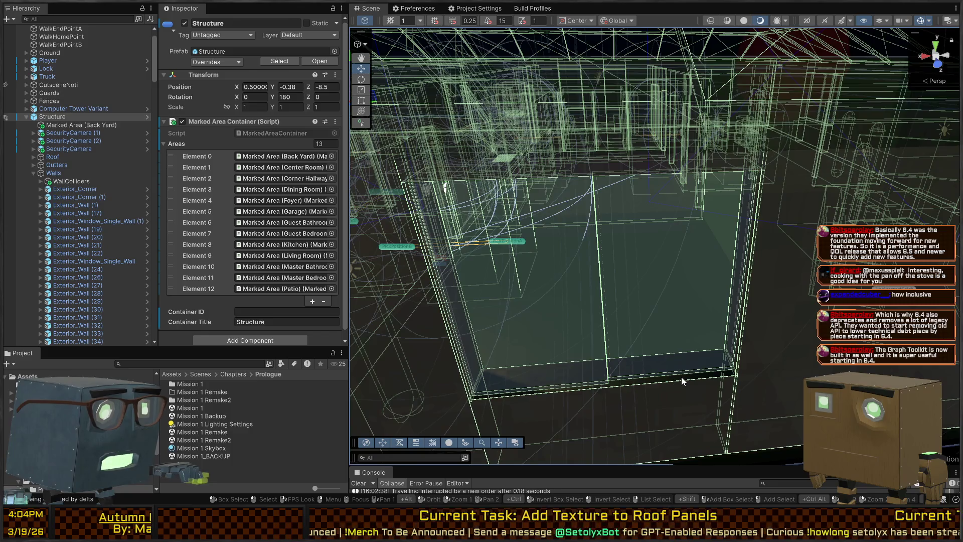
click(681, 374)
click(682, 357)
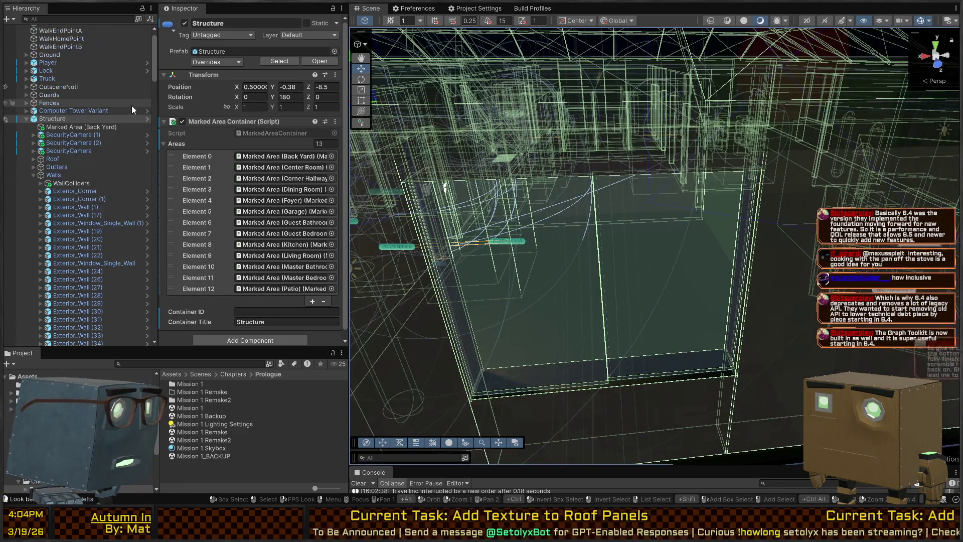
click(147, 118)
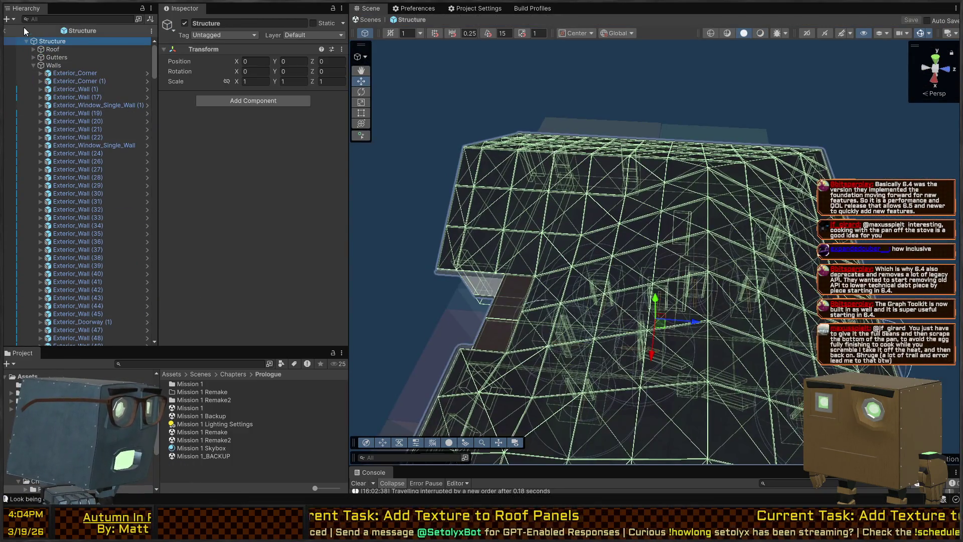
click(8, 31)
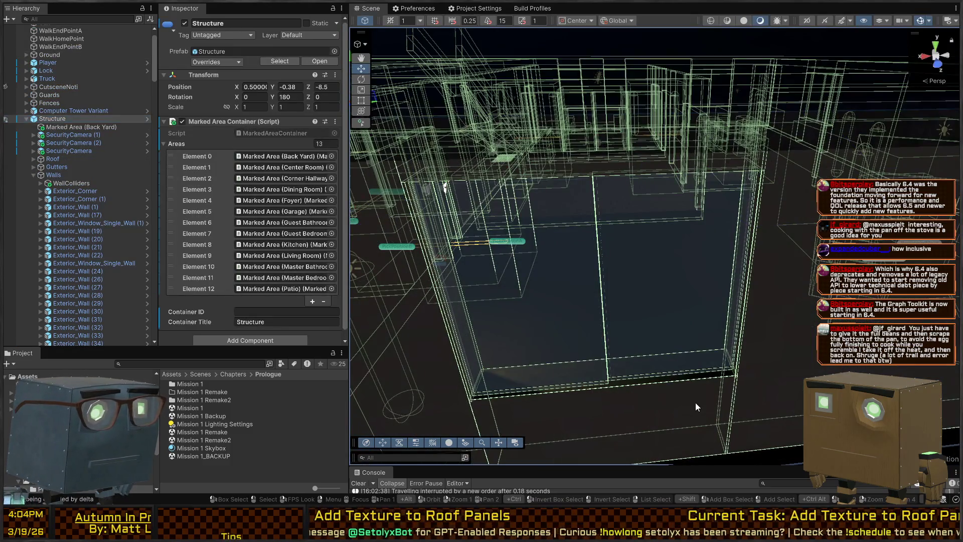
Open the double window wall prefab to check pane B and BrokenWindowRoot_A, then go back.
click(690, 400)
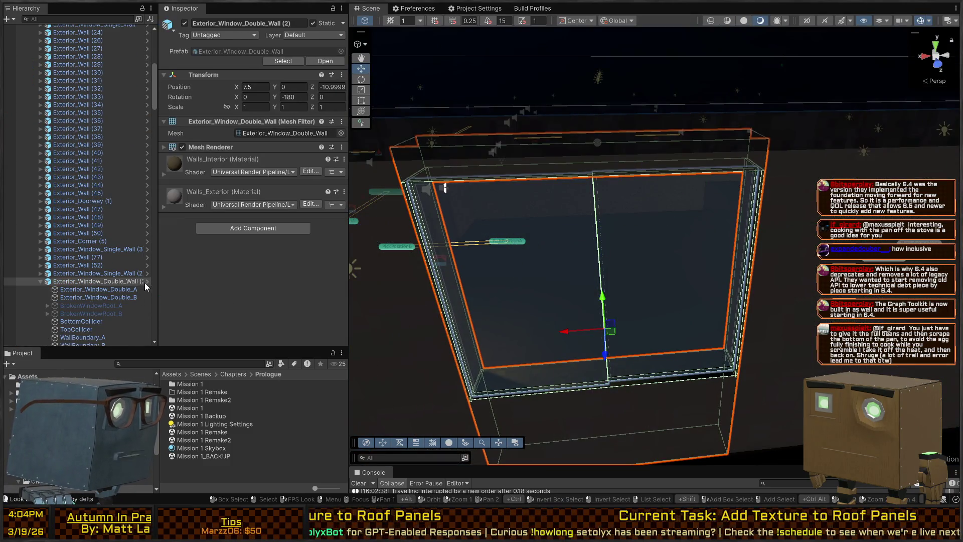
click(146, 282)
click(88, 57)
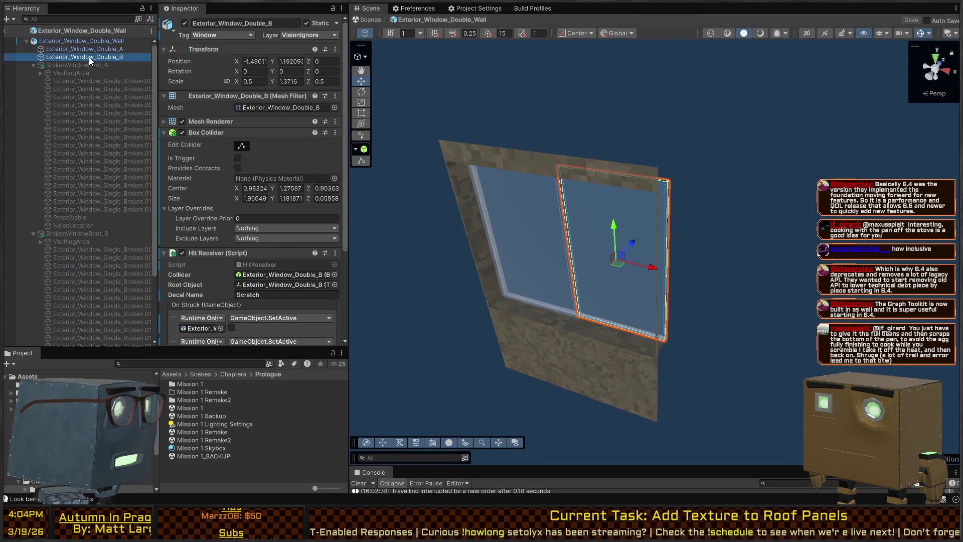
click(68, 67)
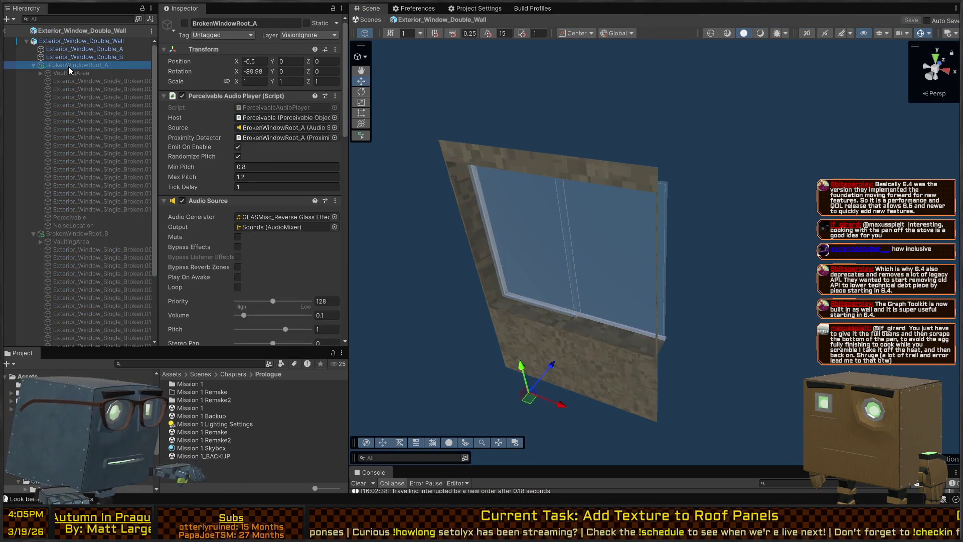
click(359, 22)
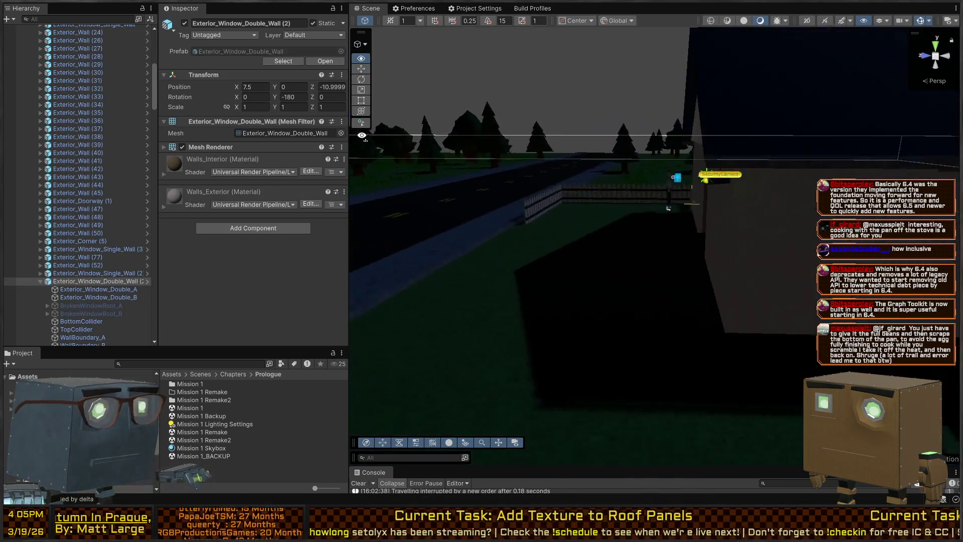
Orbit down to the wall, select the single-window wall piece, and open its prefab.
mouse_move(361, 135)
mouse_down()
mouse_move(862, 151)
mouse_move(697, 184)
mouse_move(744, 182)
mouse_up()
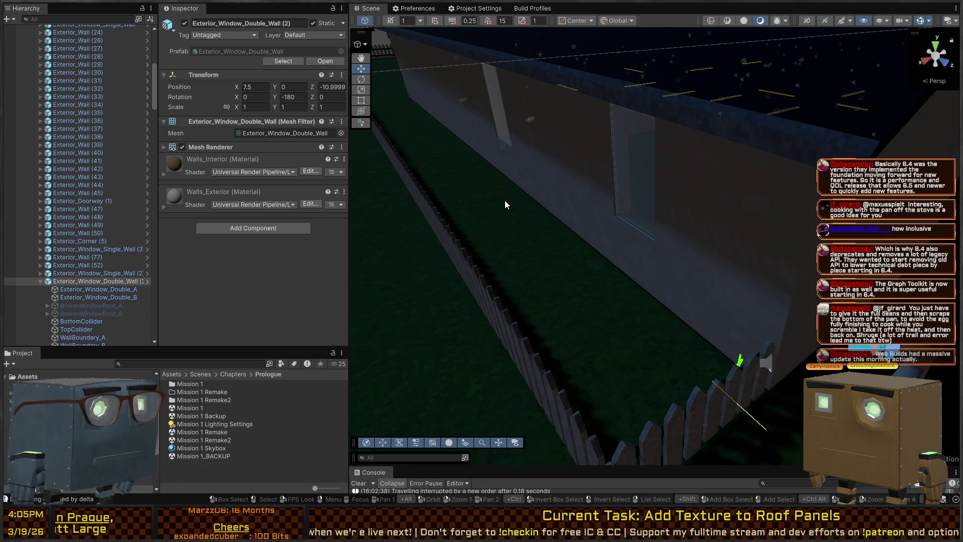
mouse_move(609, 166)
mouse_down()
mouse_move(567, 197)
mouse_move(570, 208)
mouse_move(555, 200)
mouse_move(715, 192)
mouse_move(716, 181)
mouse_move(741, 296)
mouse_up()
click(740, 298)
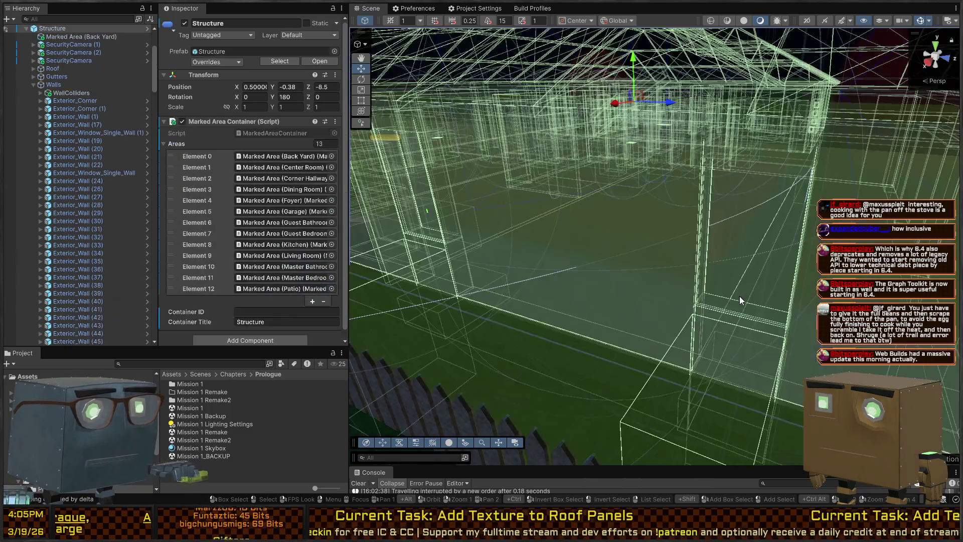
click(740, 300)
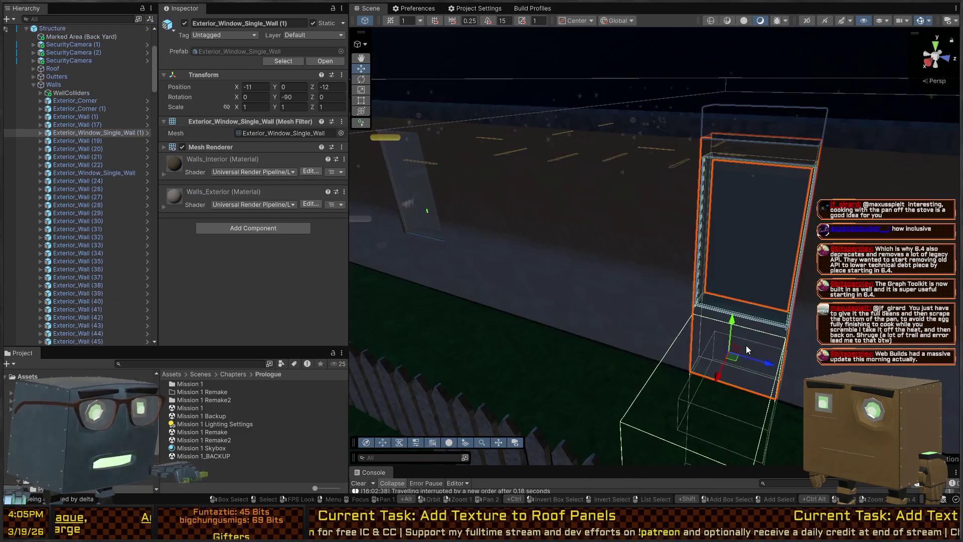
click(148, 134)
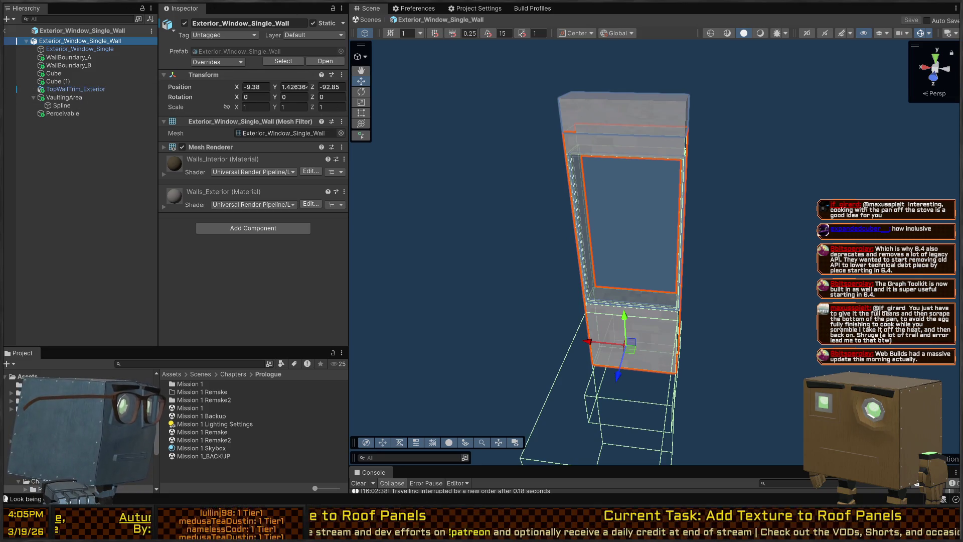
Check the single pane's Hit Receiver, then paste BrokenWindowRoot_A into the prefab and select it.
click(171, 378)
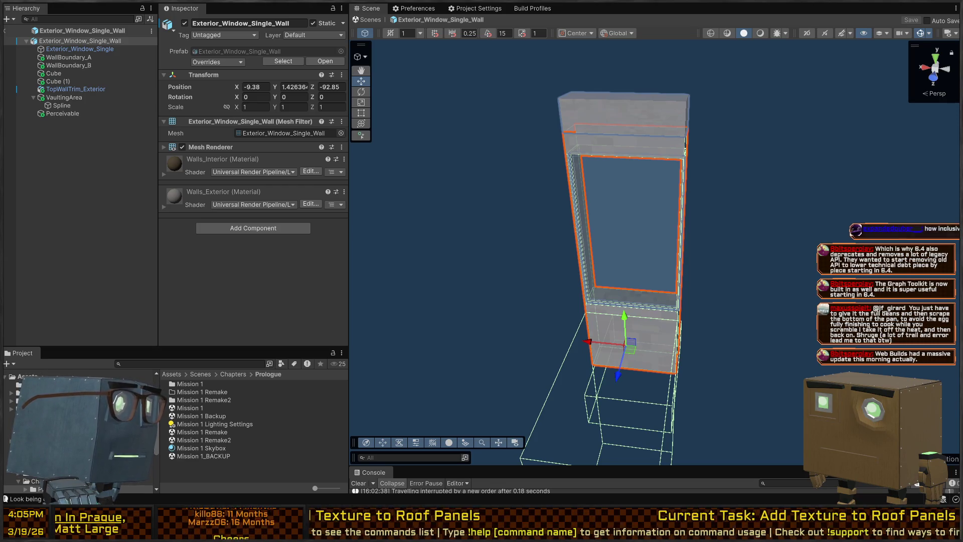
mouse_move(632, 193)
mouse_down()
mouse_move(593, 166)
mouse_move(659, 162)
mouse_up()
click(58, 49)
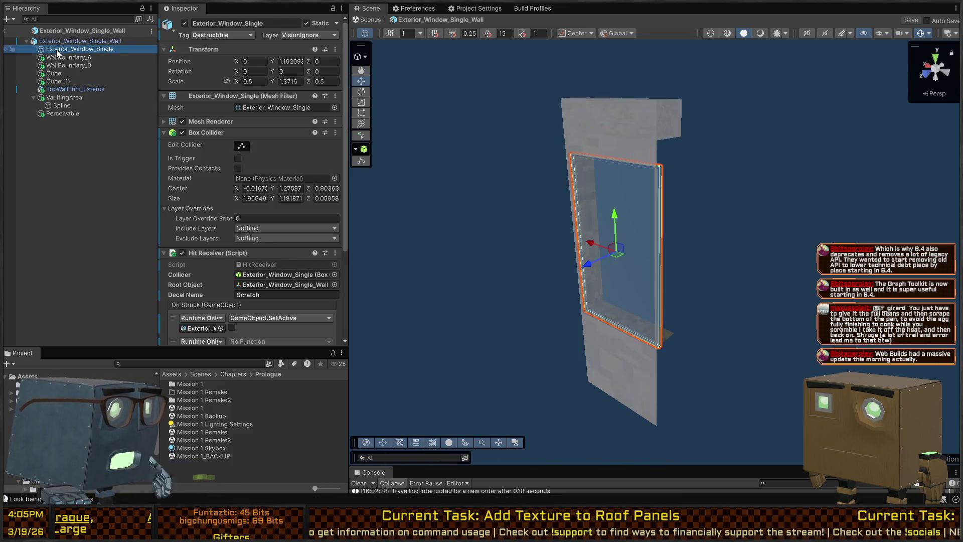
click(75, 41)
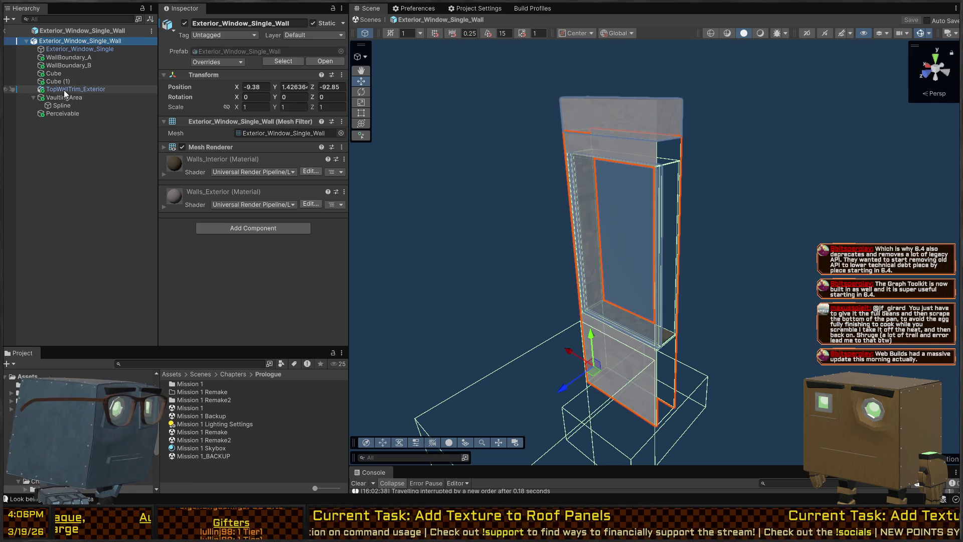
click(61, 97)
click(64, 89)
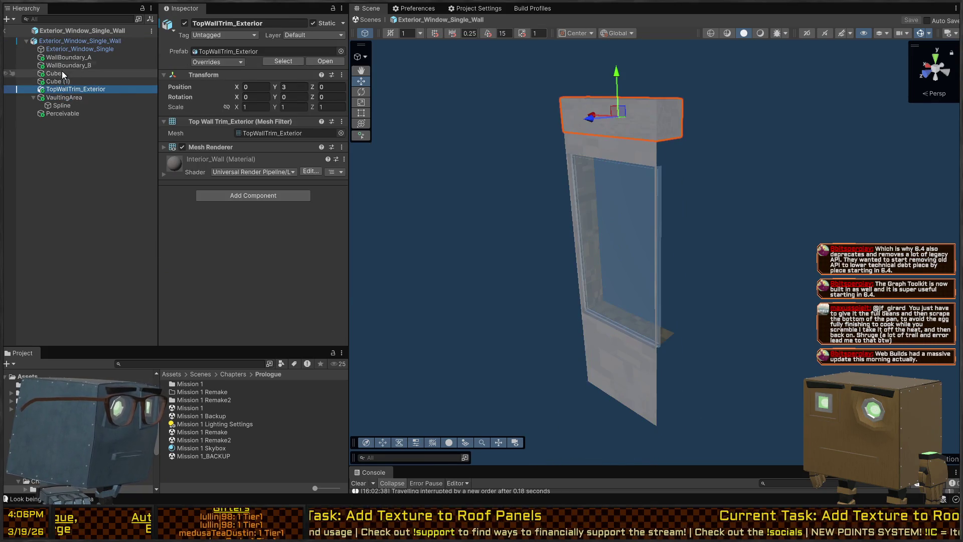
click(82, 49)
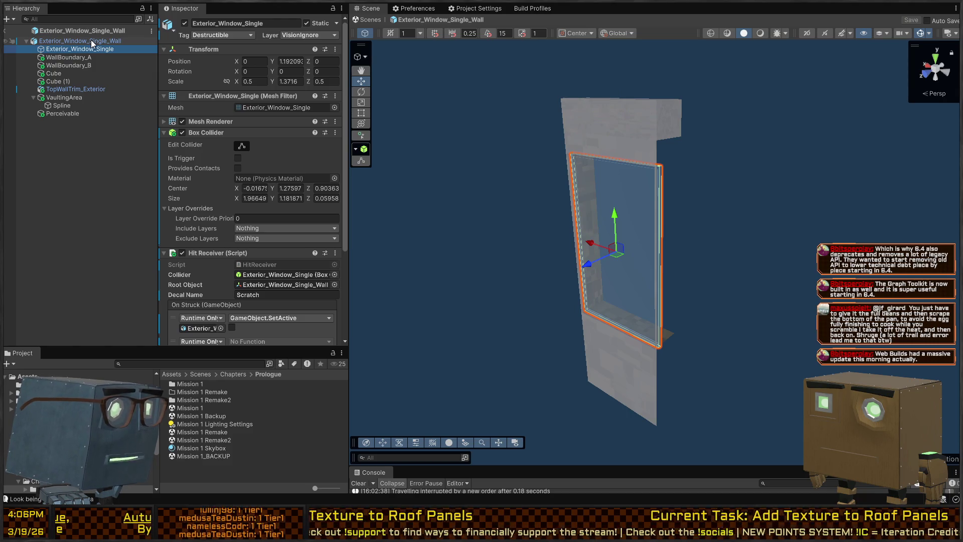
scroll(203, 232, down, 5)
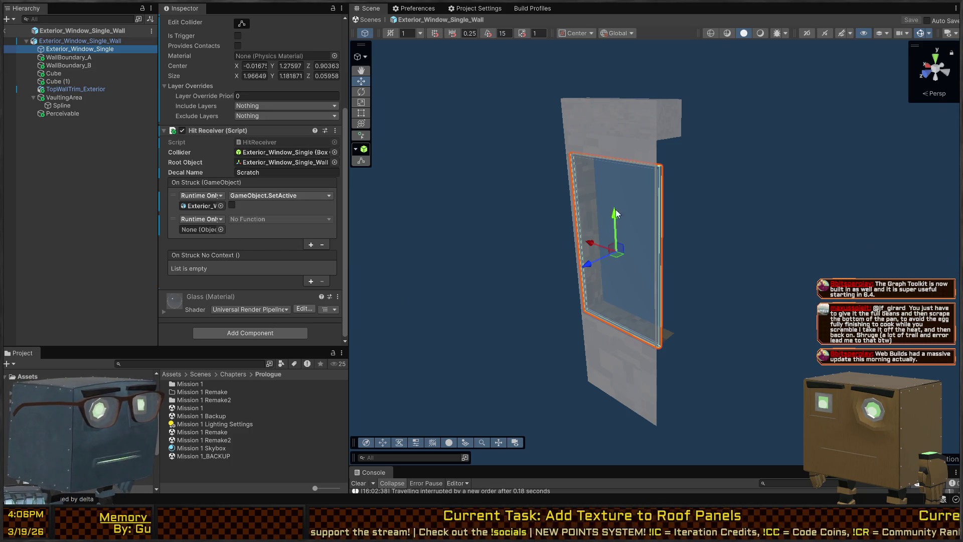
key(ctrl+z)
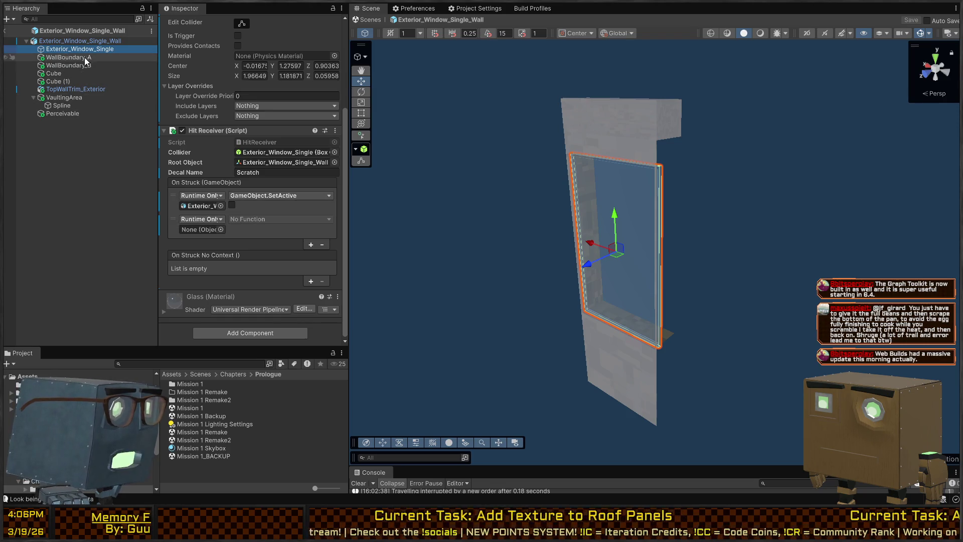
click(86, 57)
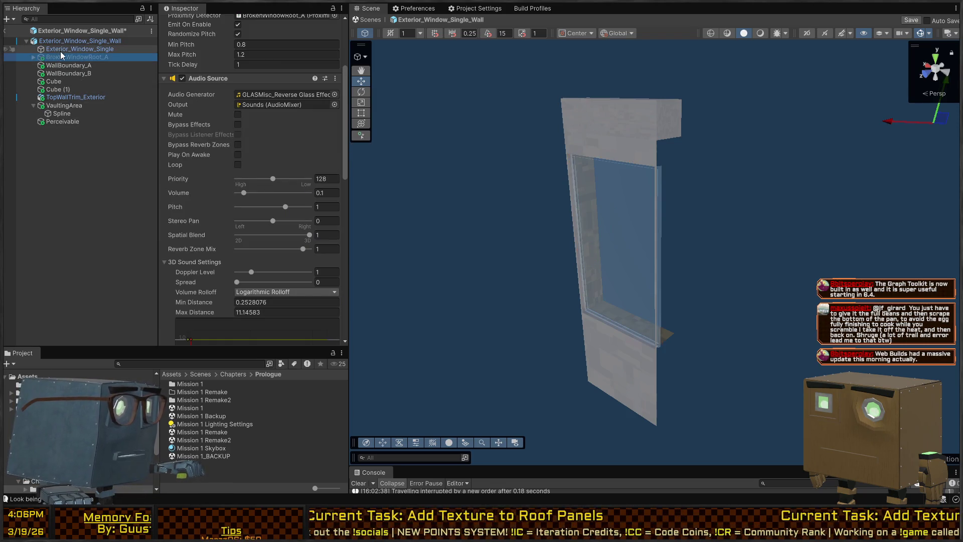
Set BrokenWindowRoot_A's Position X and Z to 0.
scroll(230, 114, up, 4)
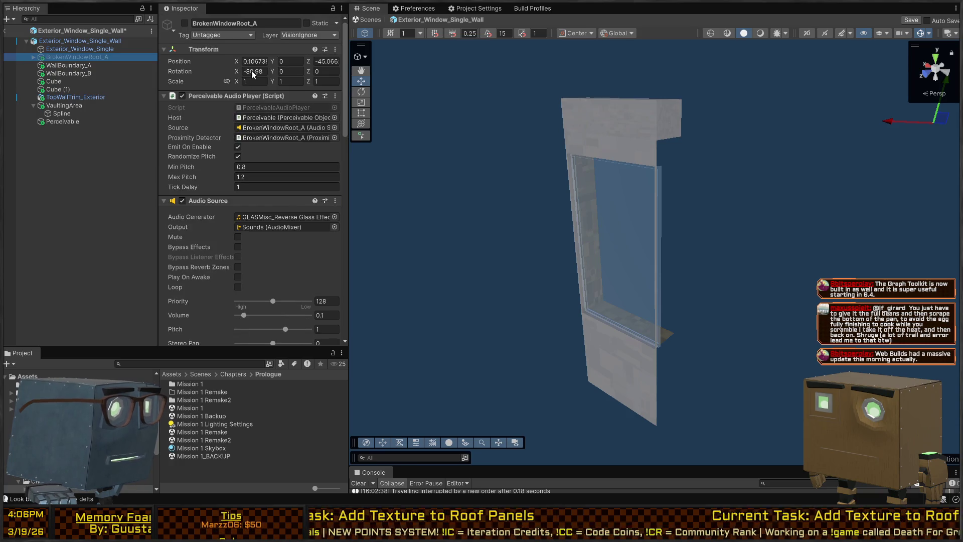
text(0)
key(Tab)
key(Tab)
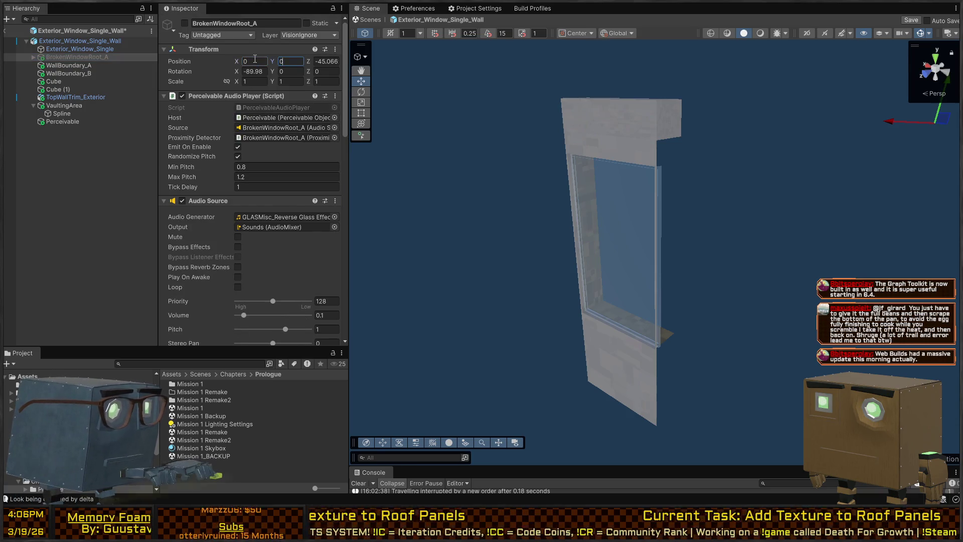
text(0)
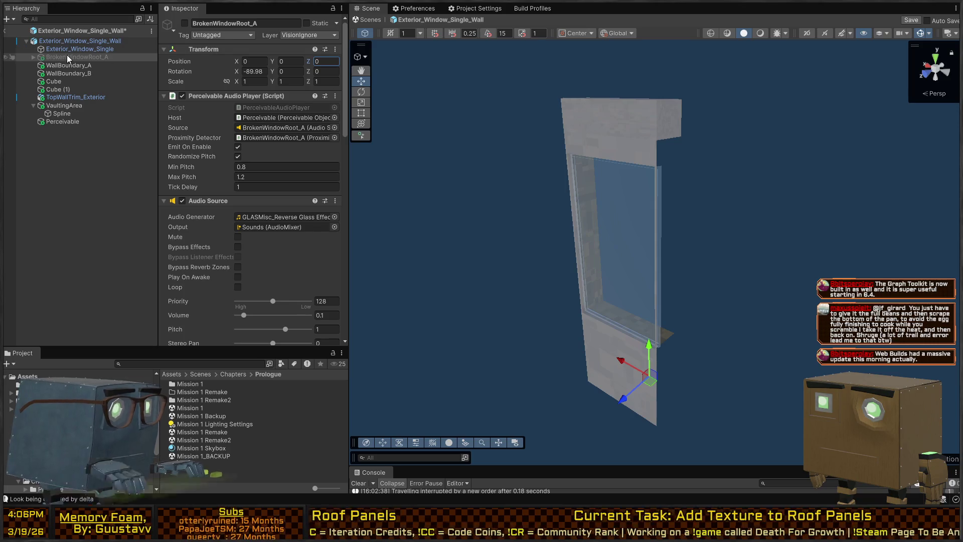
key(alt+shift+a)
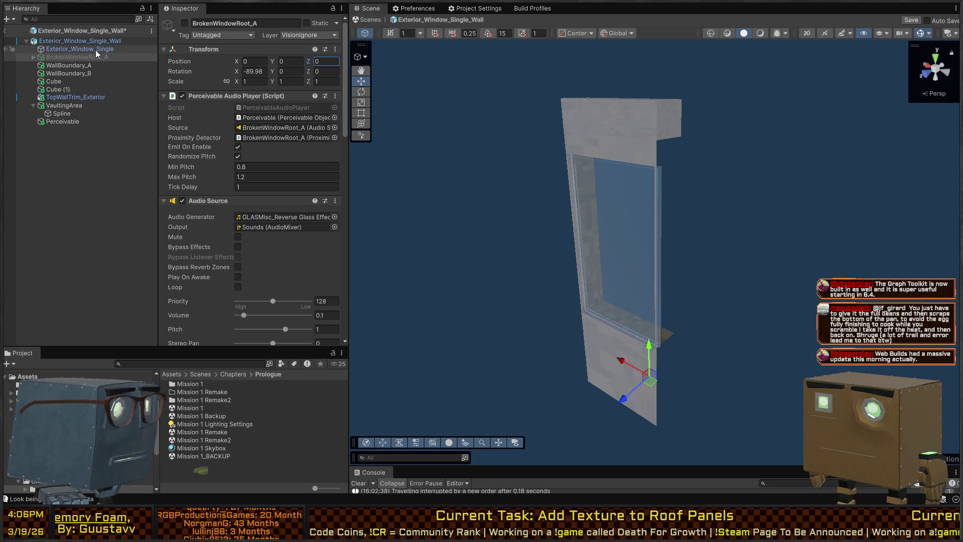
Make the single pane's second On Struck event activate BrokenWindowRoot_A and exit Prefab Mode.
click(67, 52)
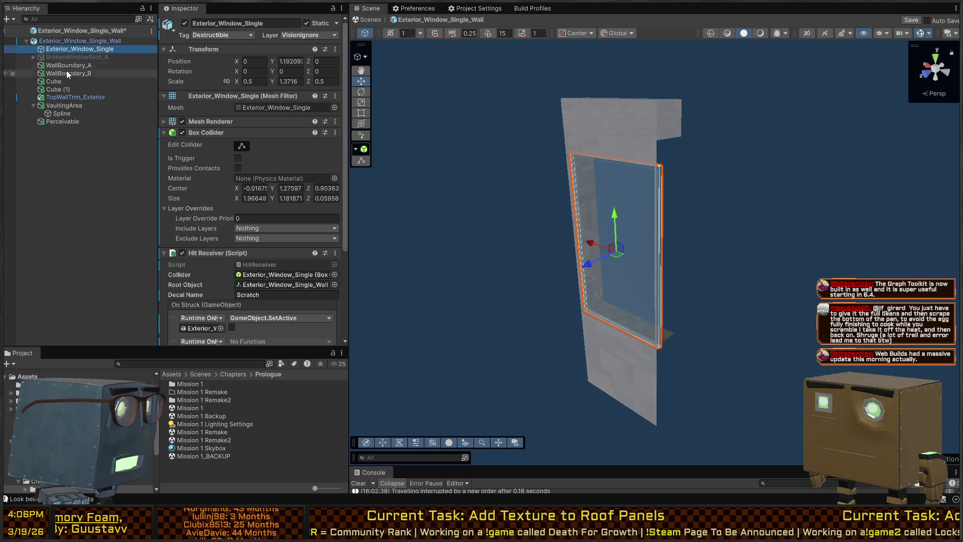
scroll(216, 192, down, 3)
scroll(218, 195, down, 2)
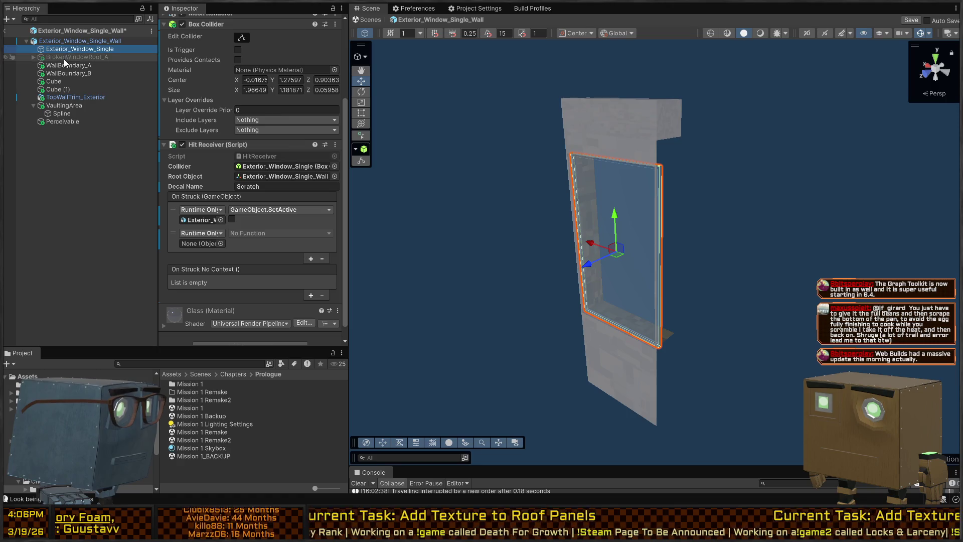
mouse_move(65, 59)
mouse_down()
mouse_move(168, 226)
mouse_move(201, 243)
mouse_up()
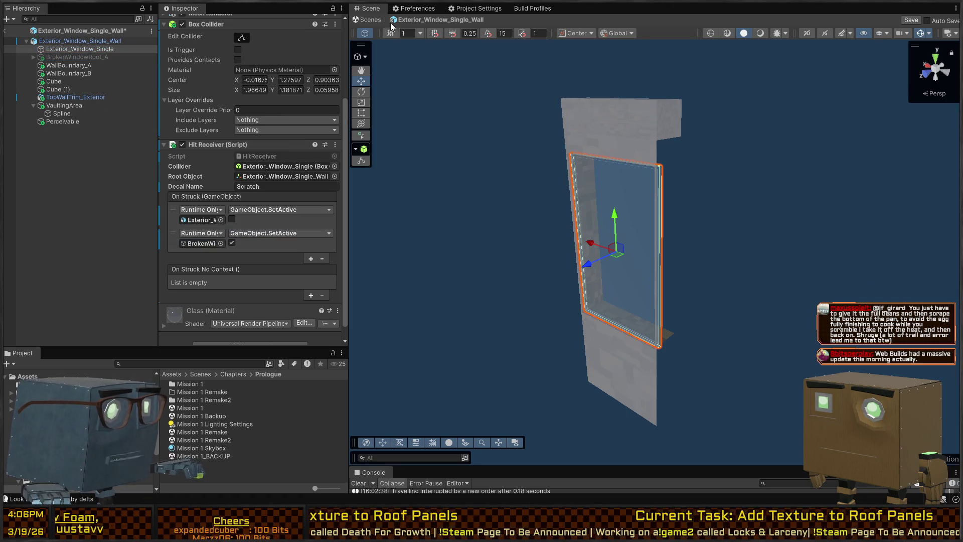
click(358, 19)
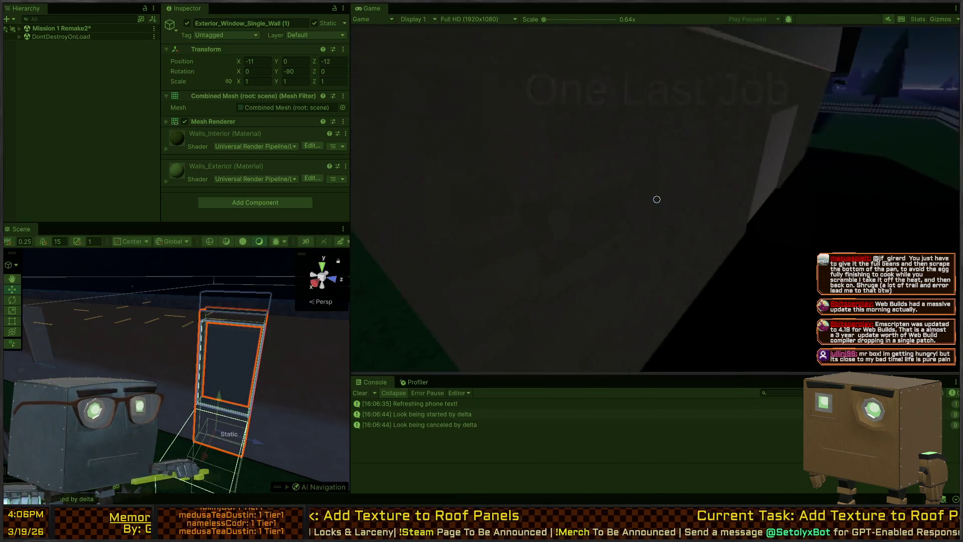
Walk the player up to the window wall, vault through the window, and stop the playtest.
key(w)
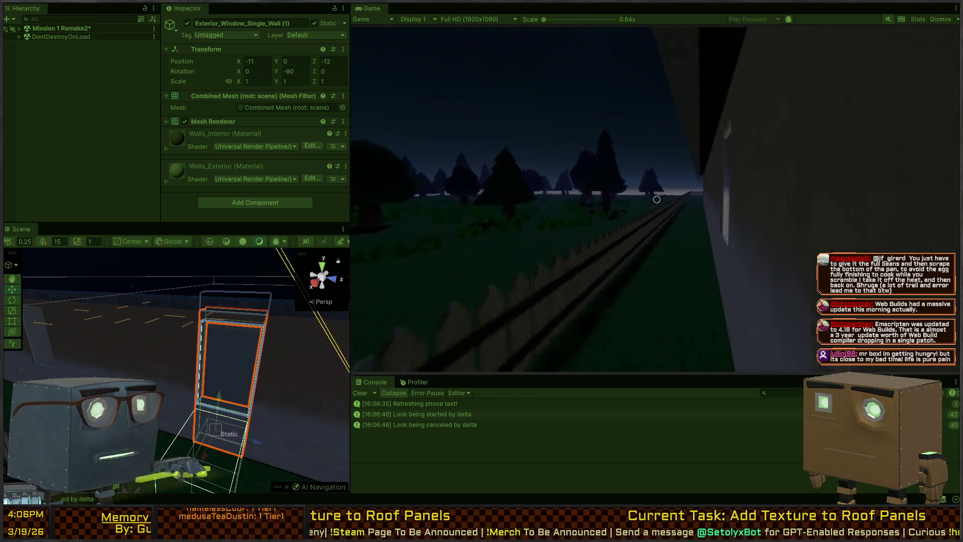
key(space)
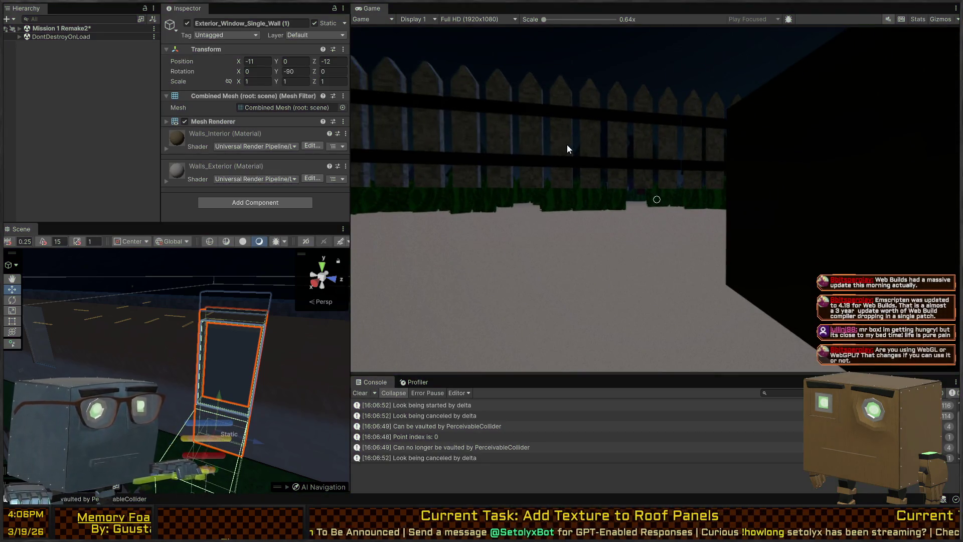
key(ctrl+p)
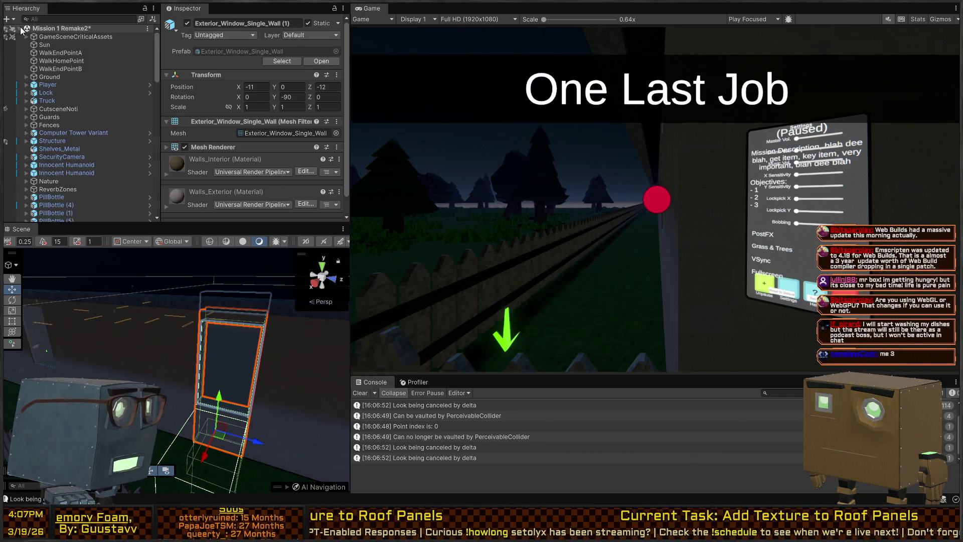
Open the single window wall prefab and review BrokenWindowRoot_A's settings.
click(321, 61)
click(77, 57)
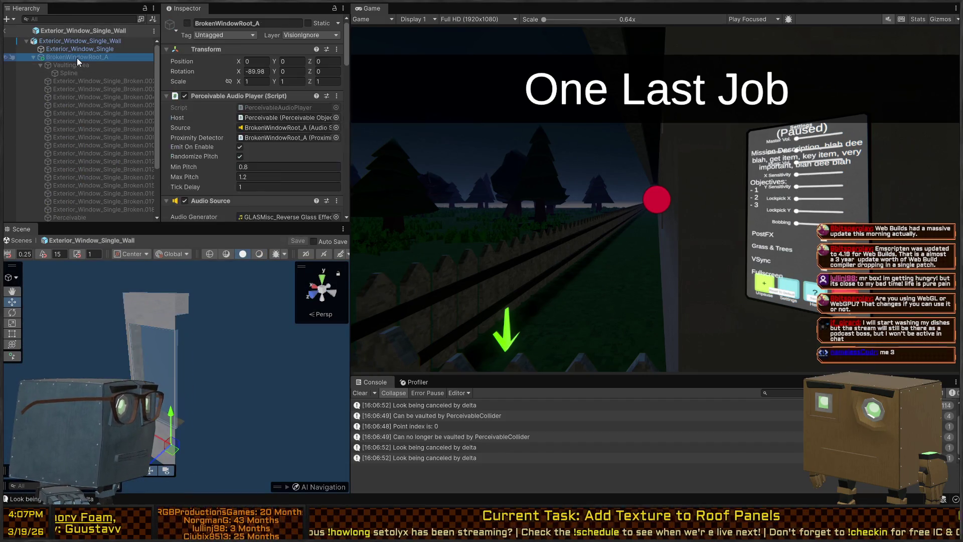
scroll(218, 84, down, 10)
scroll(219, 87, down, 15)
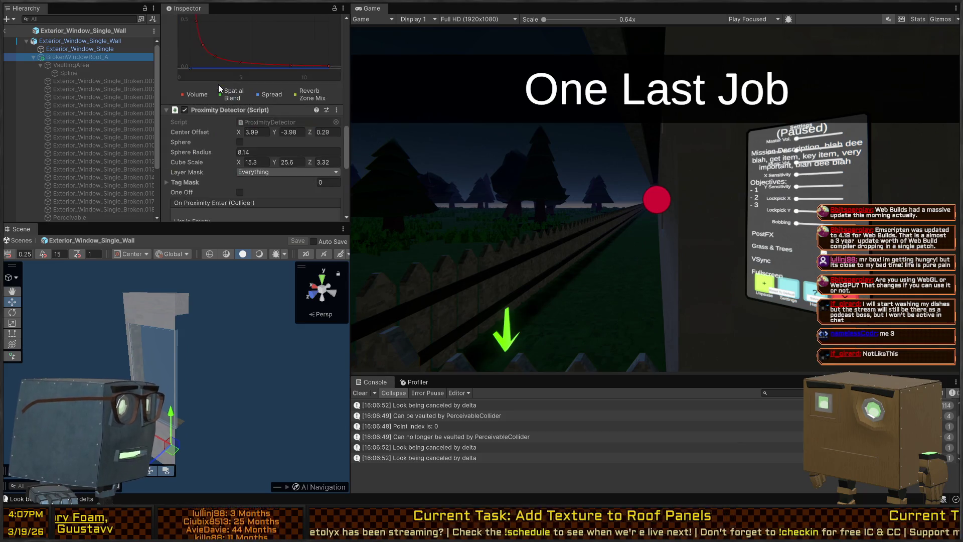
scroll(216, 87, up, 3)
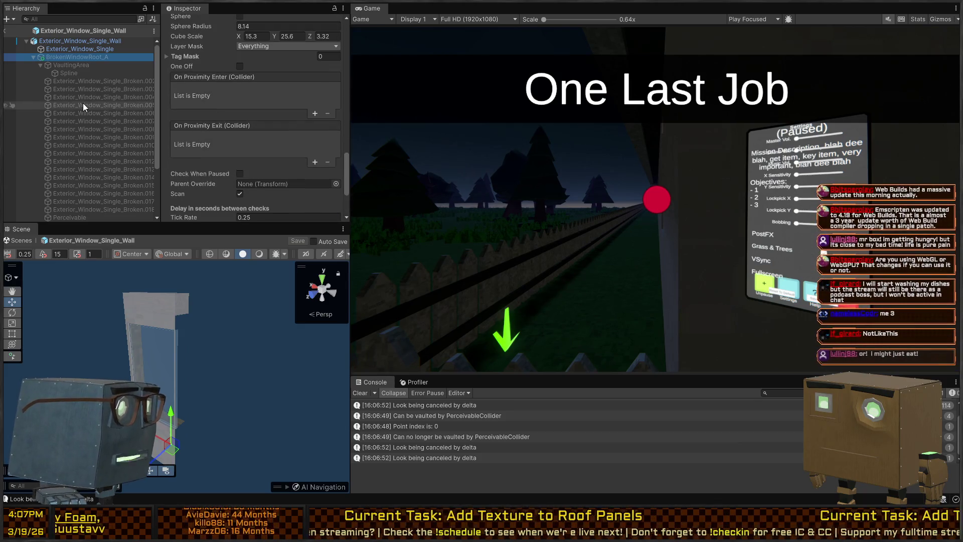
scroll(73, 80, down, 3)
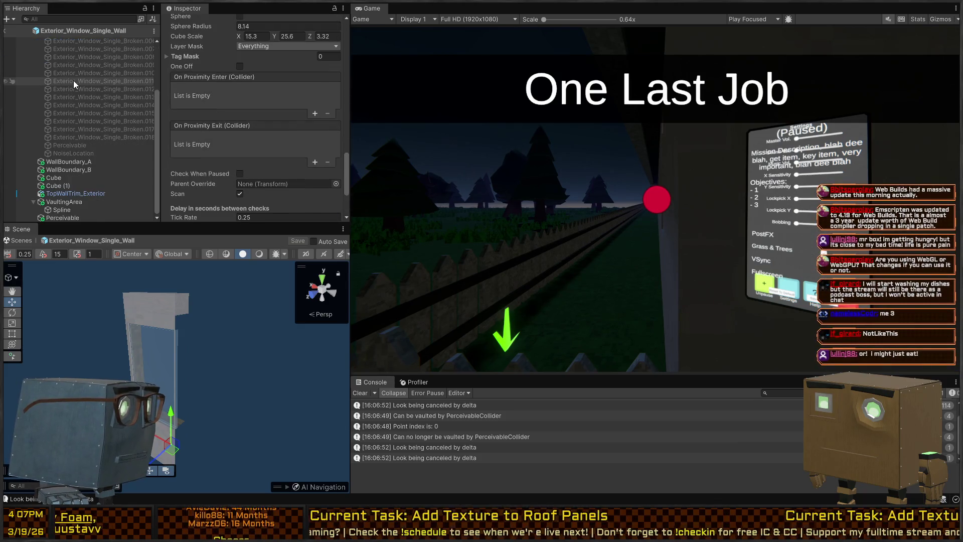
Delete VaultingArea and Perceivable, then check the cubes and WallBoundary_A/B colliders.
click(89, 194)
click(65, 203)
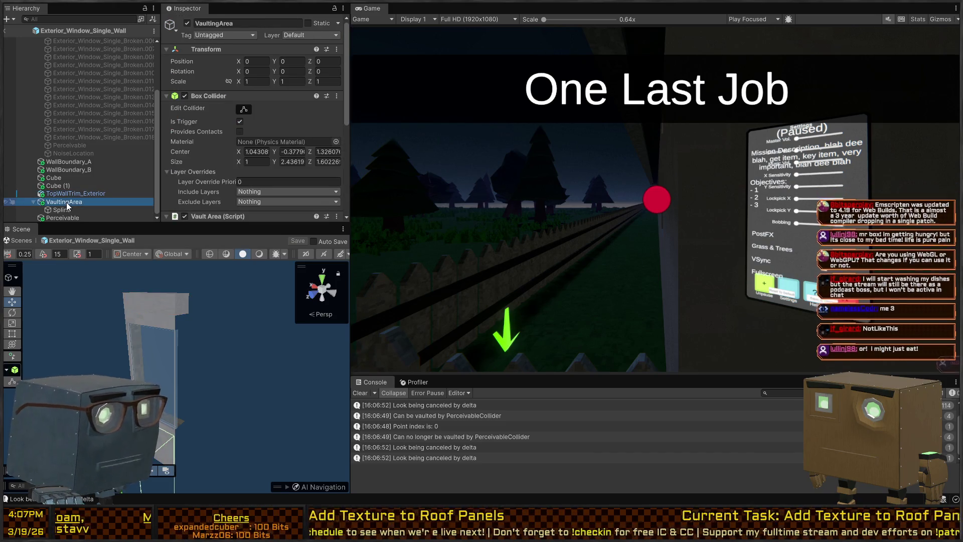
key(Delete)
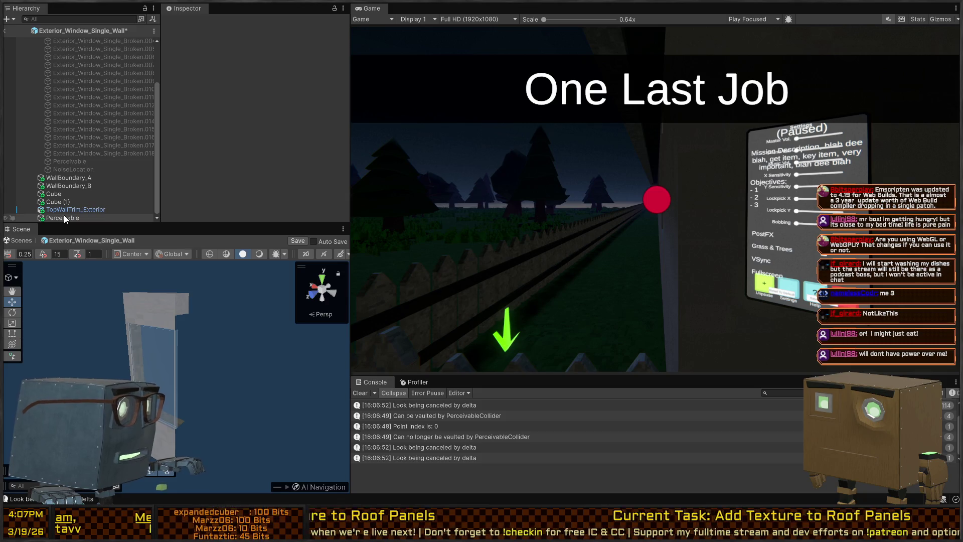
click(64, 215)
key(Delete)
click(68, 208)
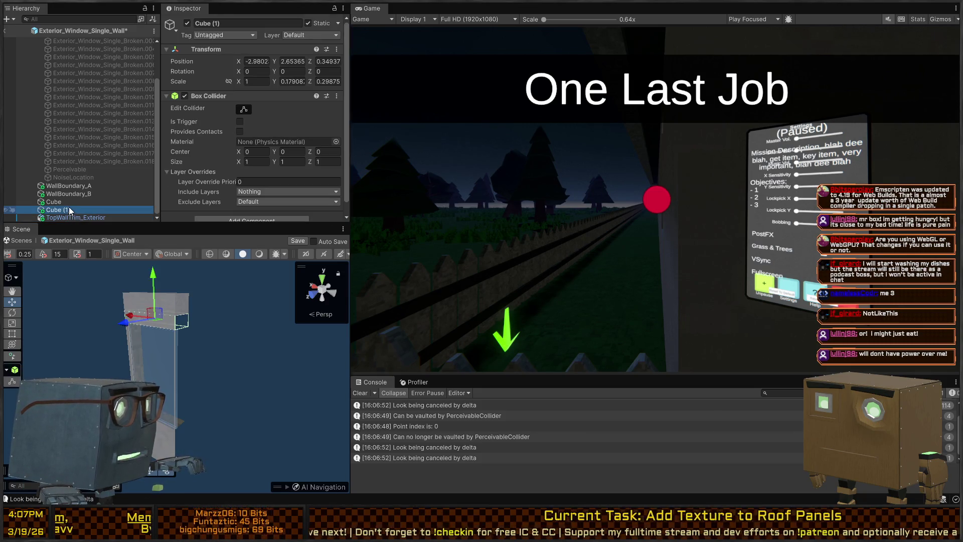
click(70, 202)
click(77, 191)
click(79, 186)
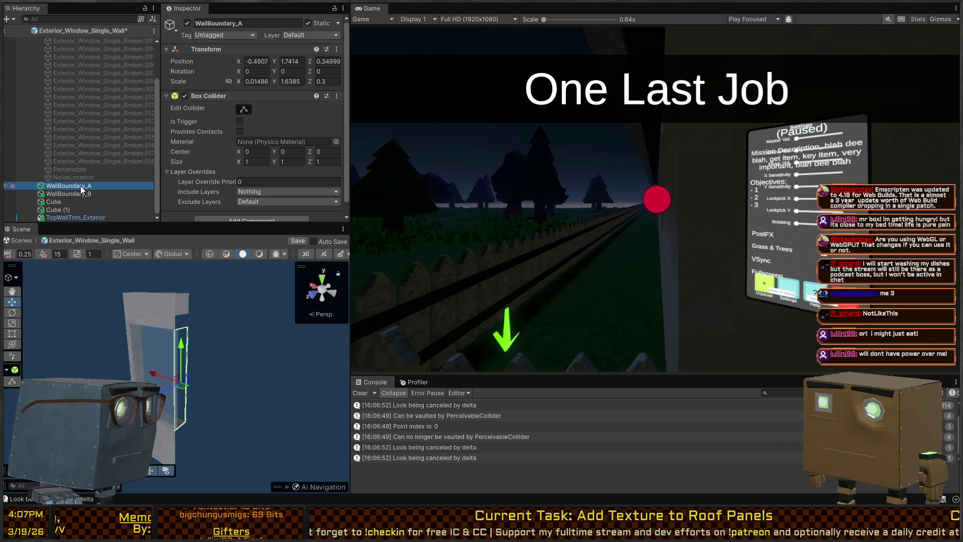
Reopen the Exterior_Window_Double_Wall prefab, reveal BrokenWindowRoot_B's colliders, and maximize the game view.
click(6, 32)
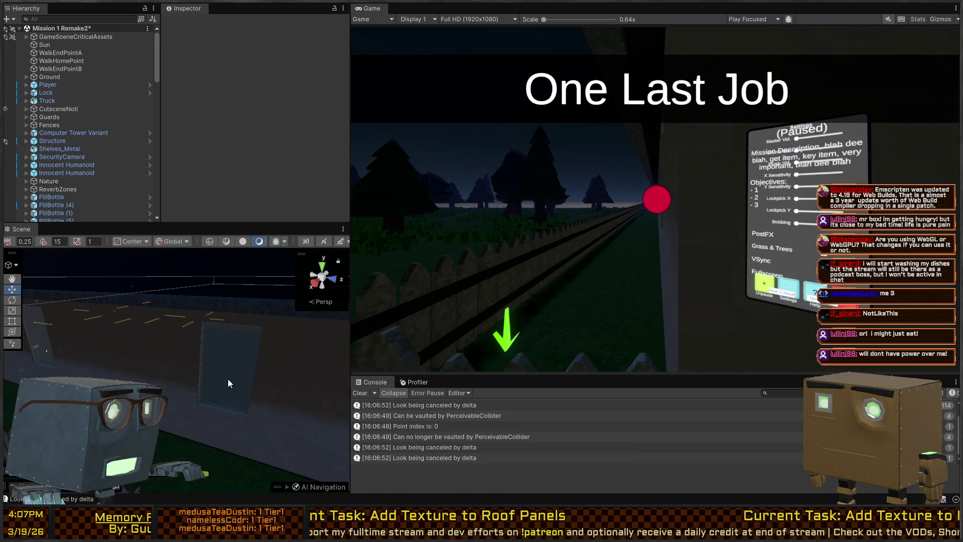
mouse_move(228, 382)
mouse_down()
mouse_move(258, 346)
mouse_move(140, 359)
mouse_up()
click(139, 359)
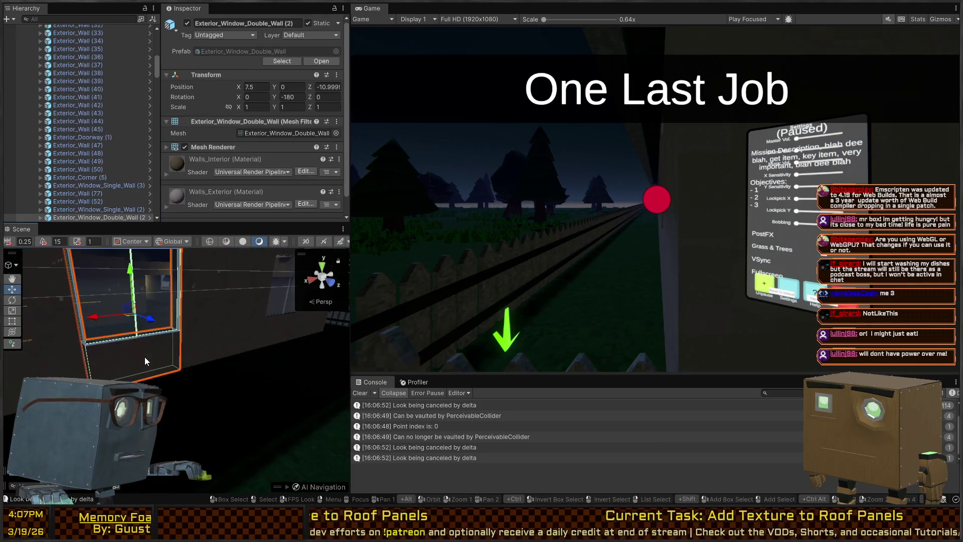
click(149, 217)
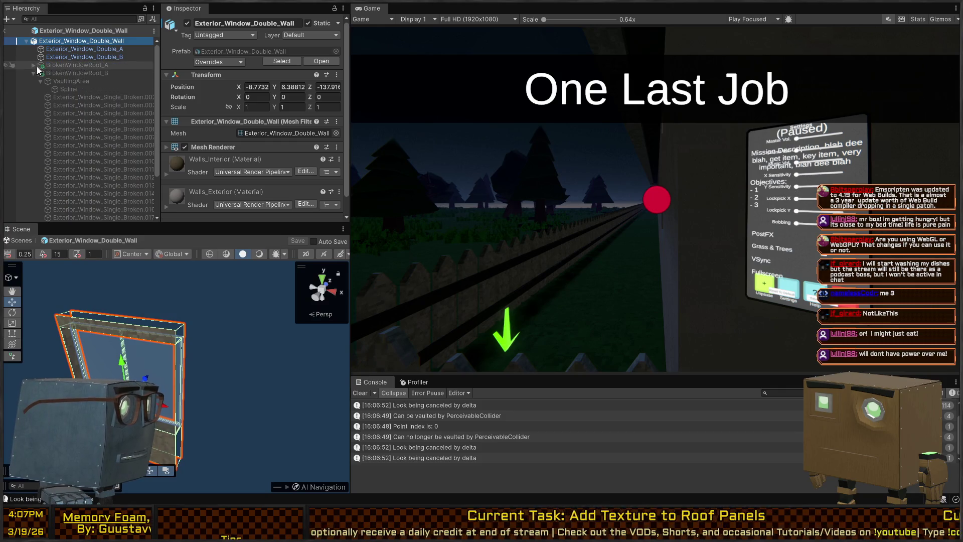
click(33, 73)
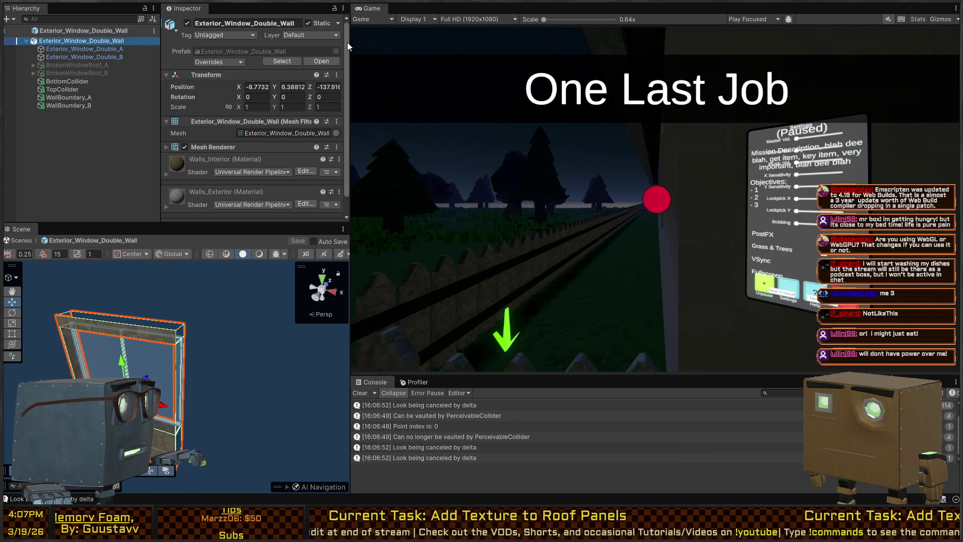
key(shift+space)
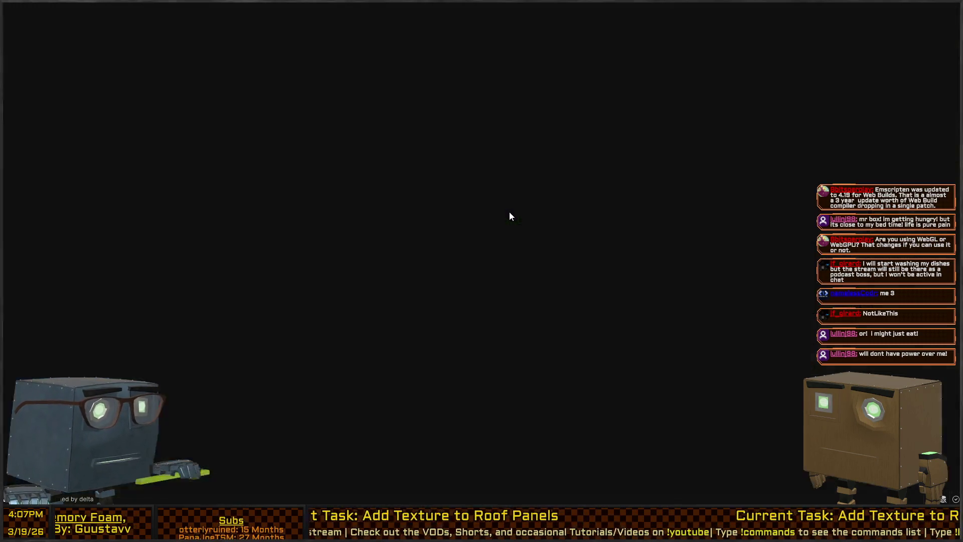
Resume from the pause menu, let the intro cutscene play, and walk past the fence toward the house.
click(480, 240)
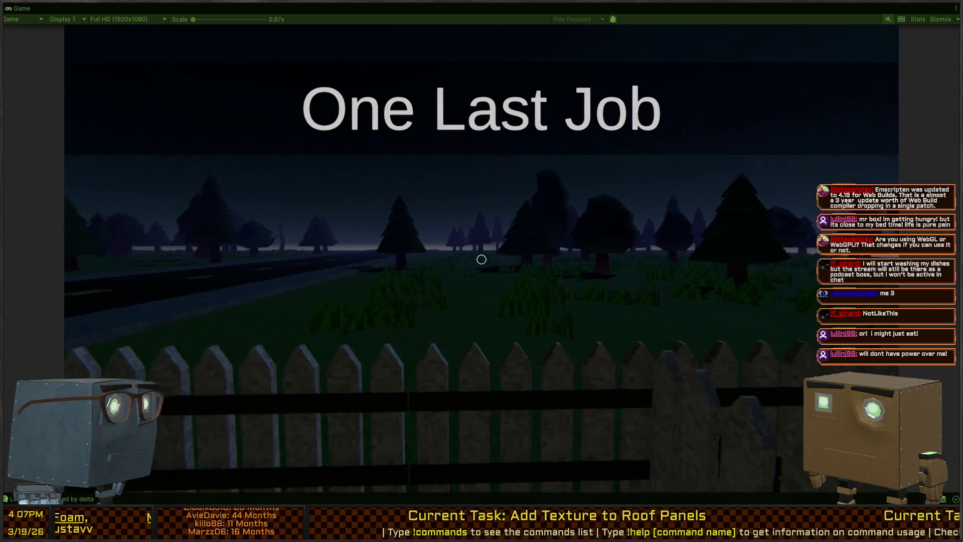
mouse_move(481, 259)
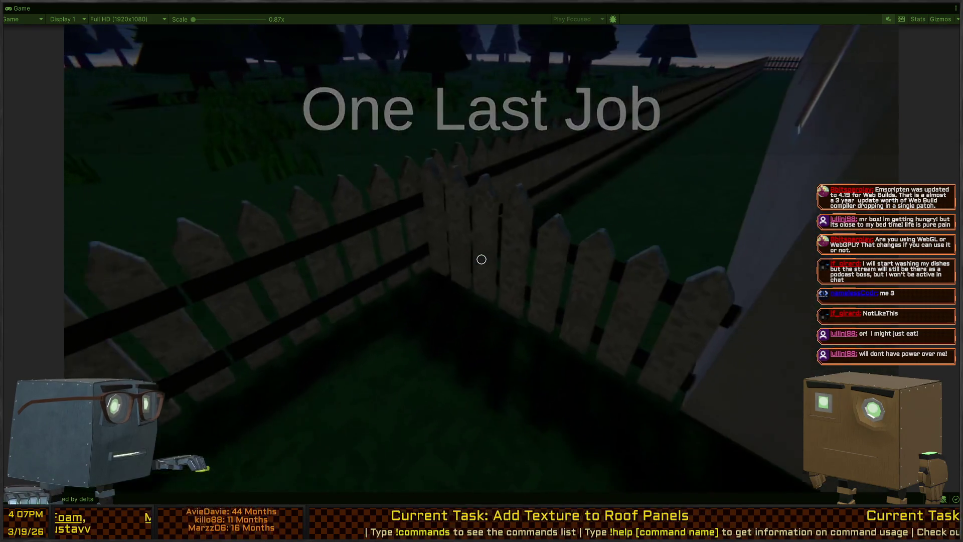
key(w)
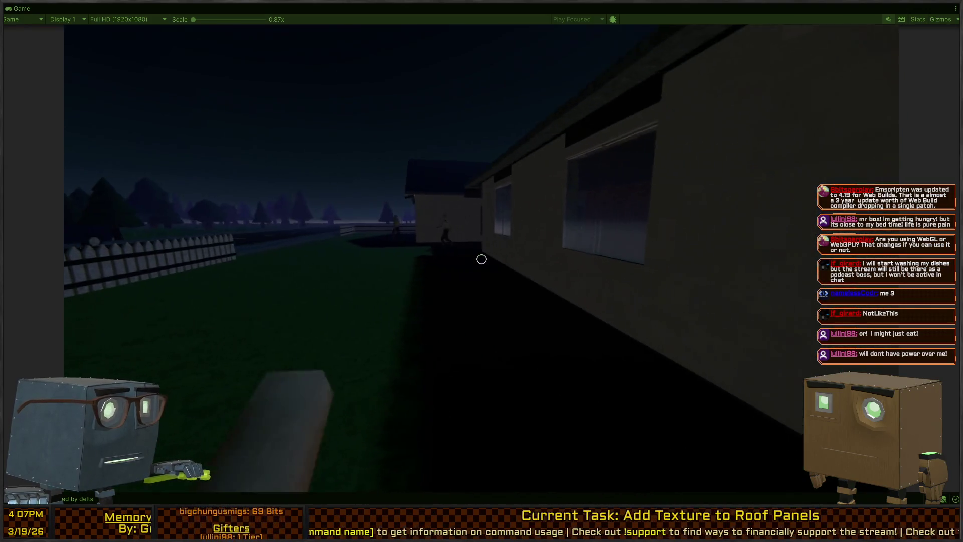
key(a)
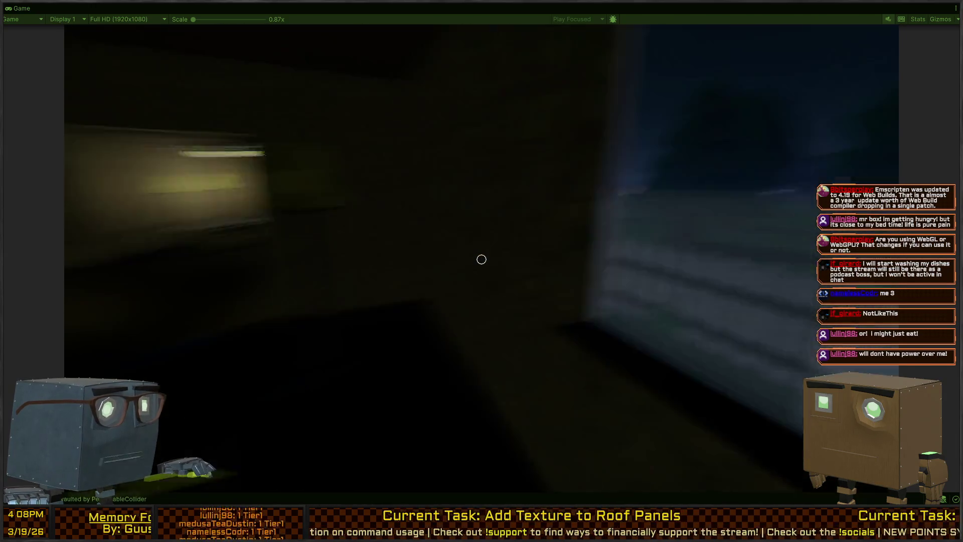
Walk through the dining-room double window, shattering its glass, then back out through the broken frame.
key(w)
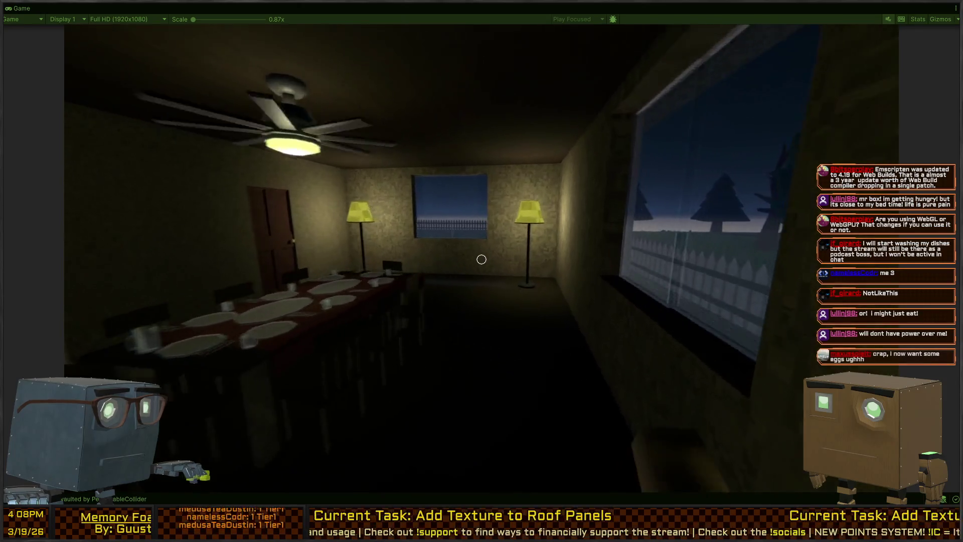
key(w)
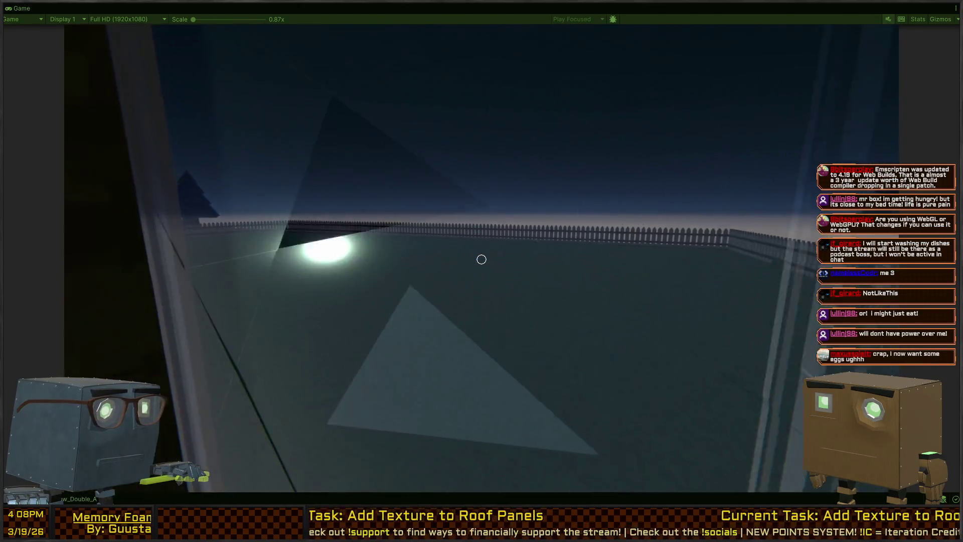
key(s)
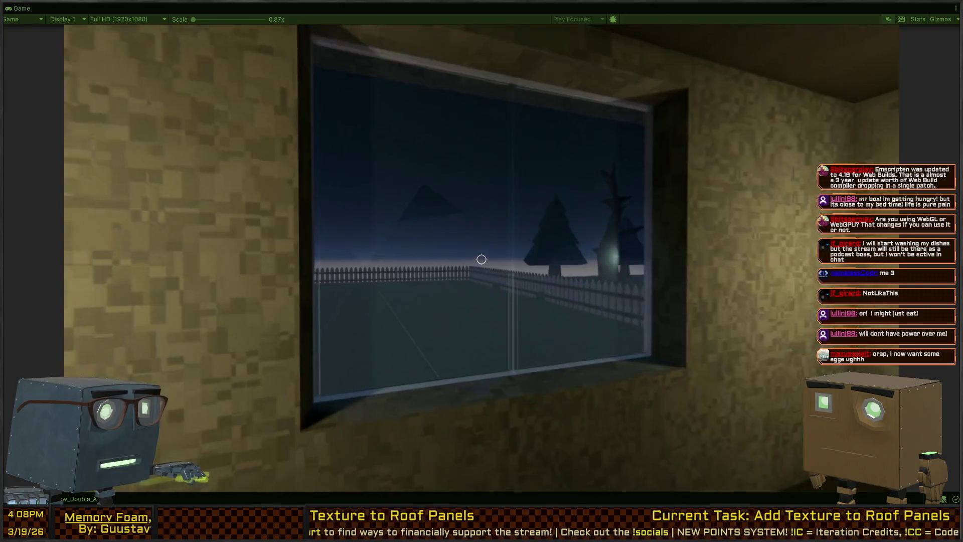
key(w)
key(w)
key(s)
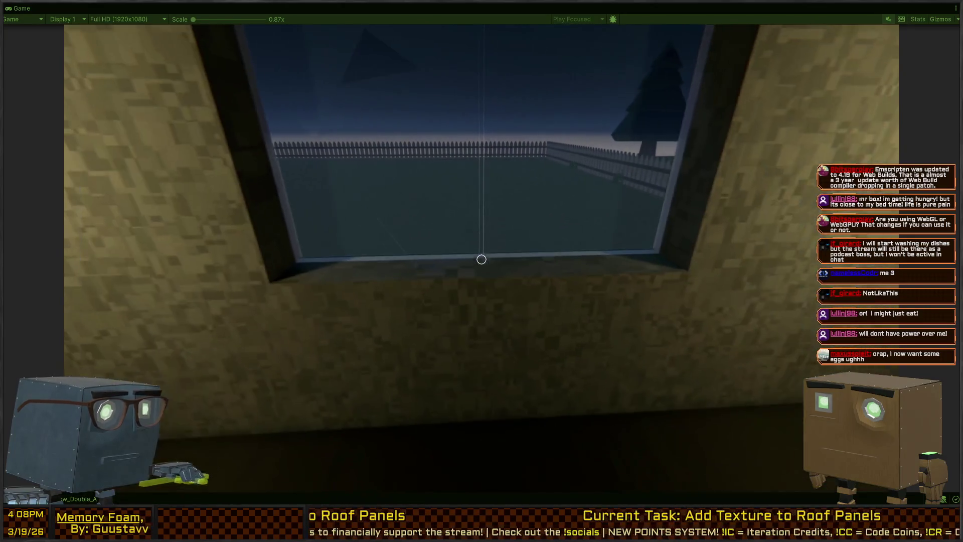
key(w)
Walk along the house wall past the cellar door and smash through a single side window.
key(s)
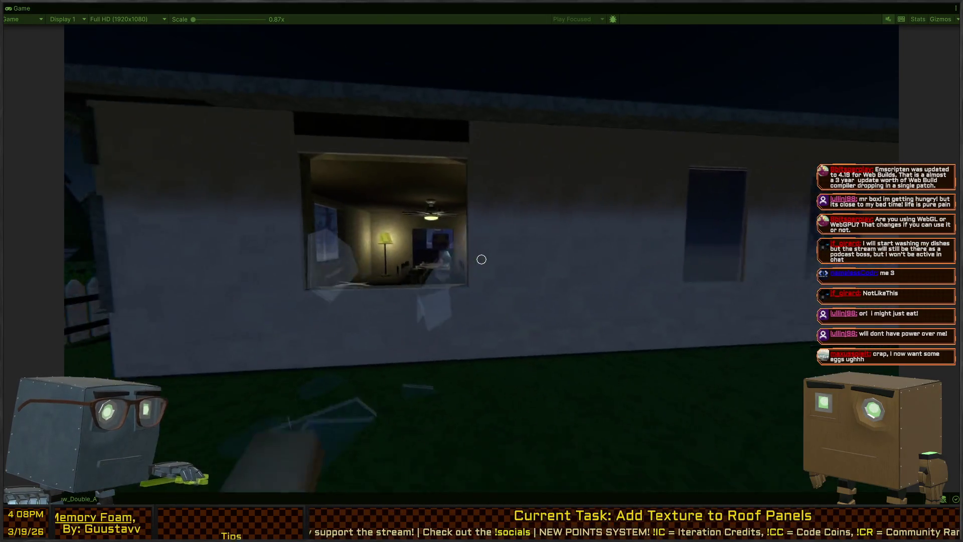
key(w)
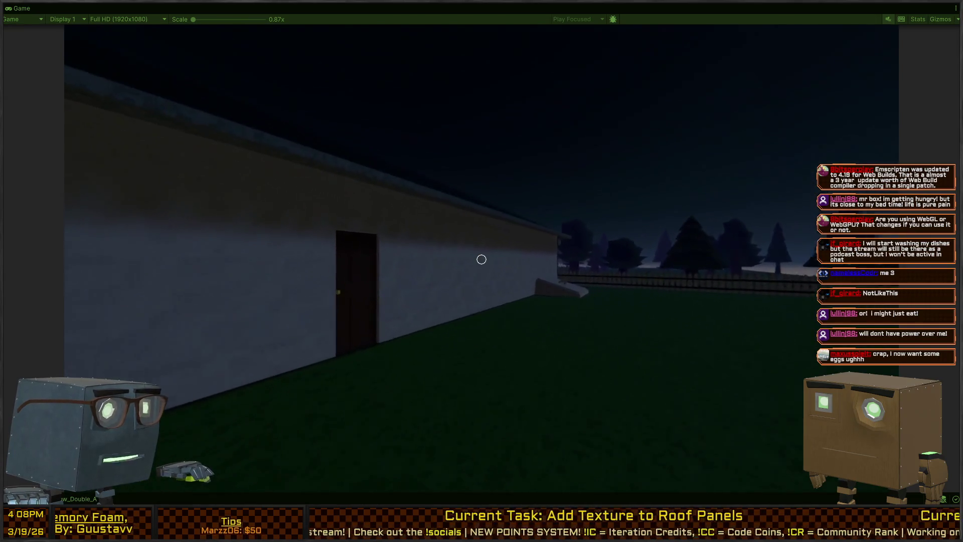
key(w)
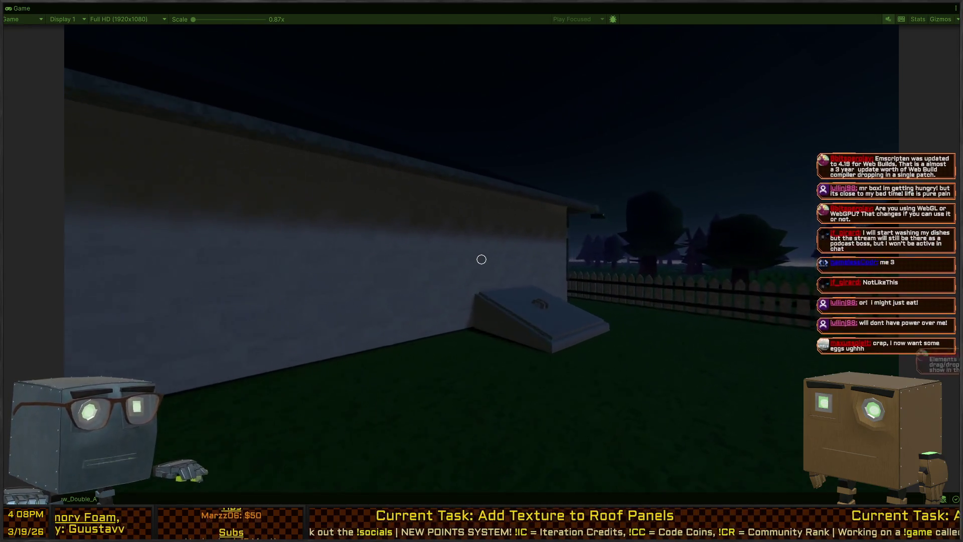
key(w)
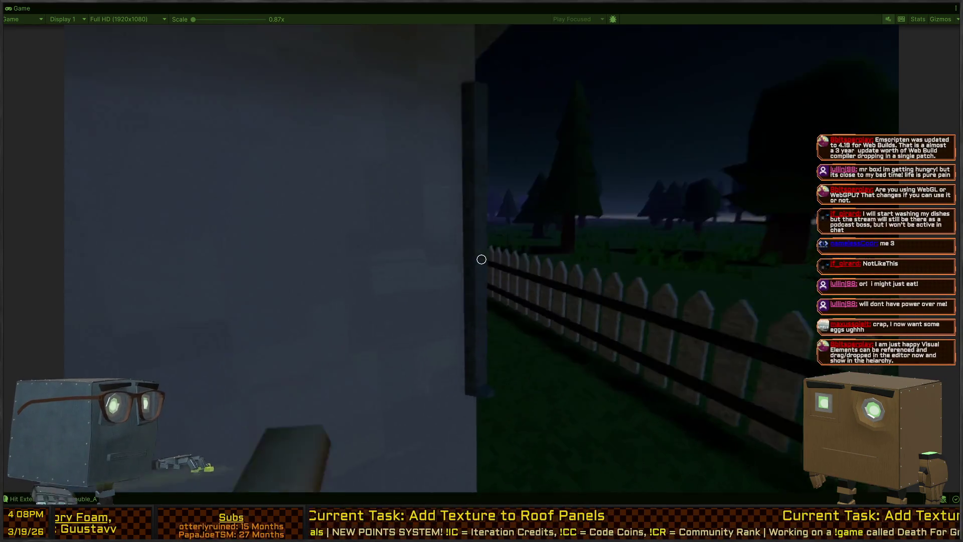
key(w)
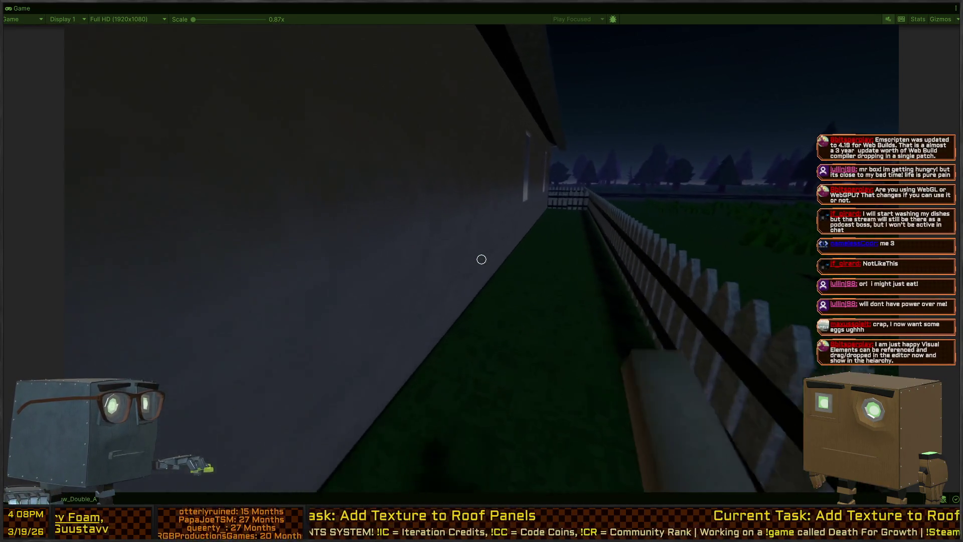
key(w)
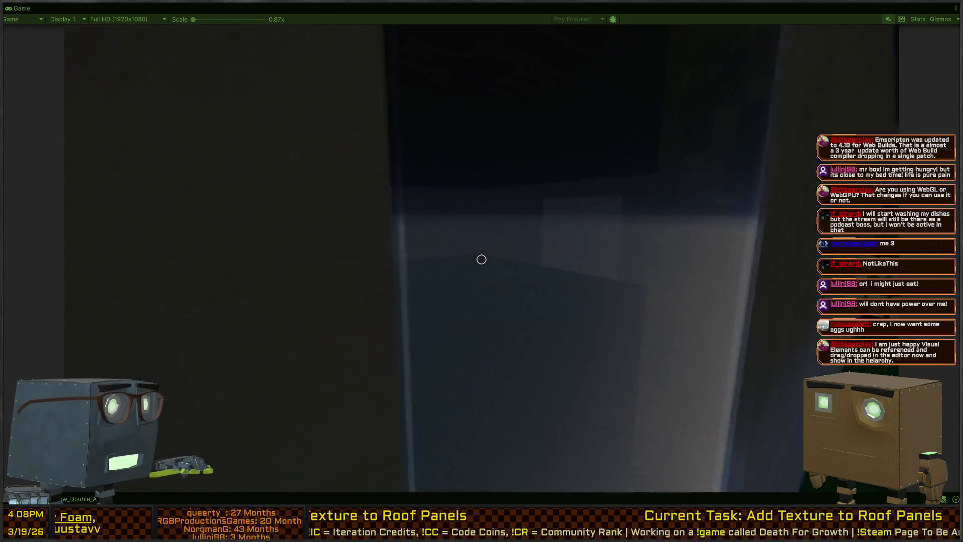
key(w)
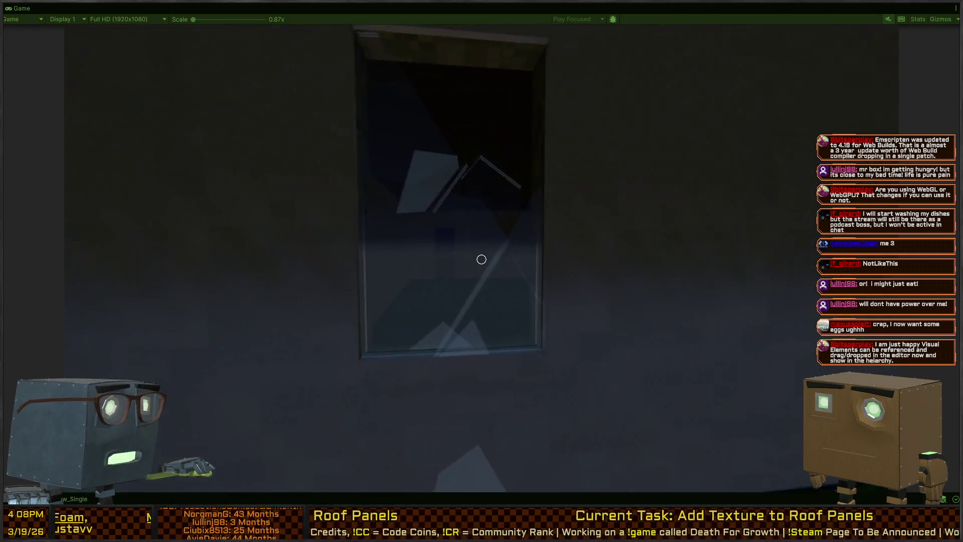
key(w)
key(w)
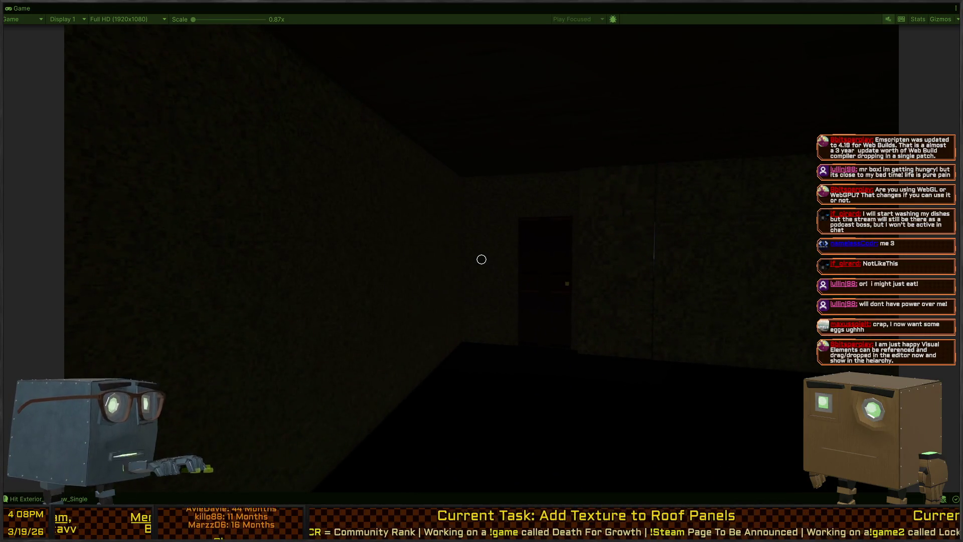
key(s)
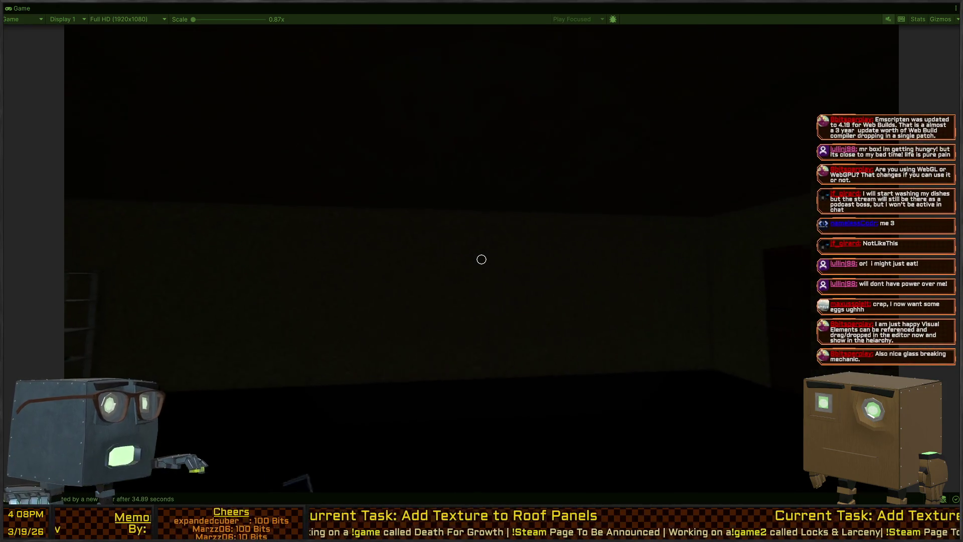
Climb out through the broken window and follow the fence back toward the house wall.
key(w)
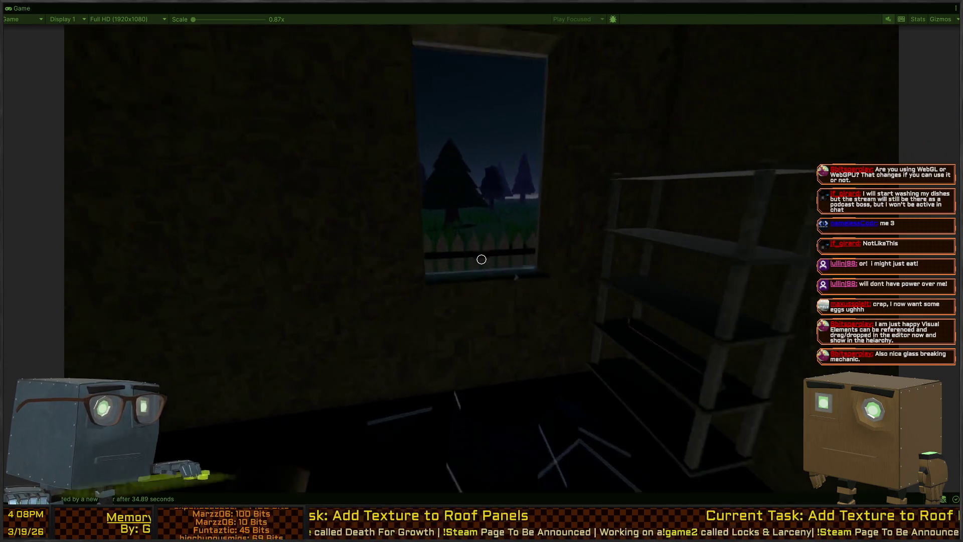
key(w)
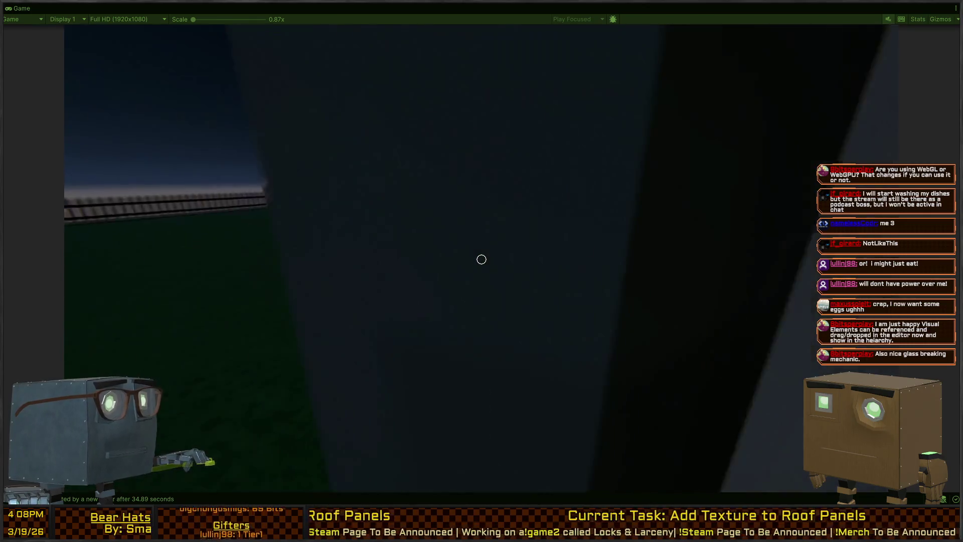
key(w)
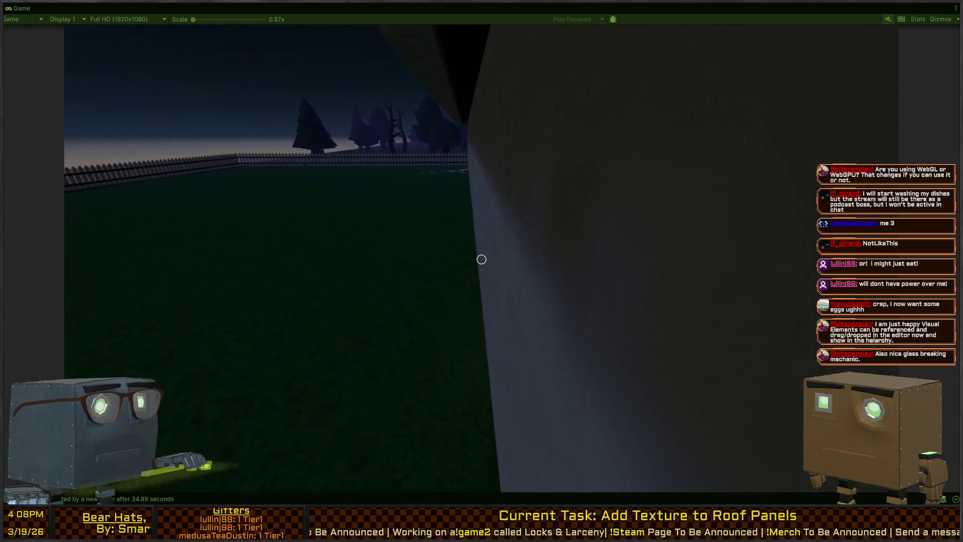
Enter through the side door, close it behind the player, and switch on the room light.
key(w)
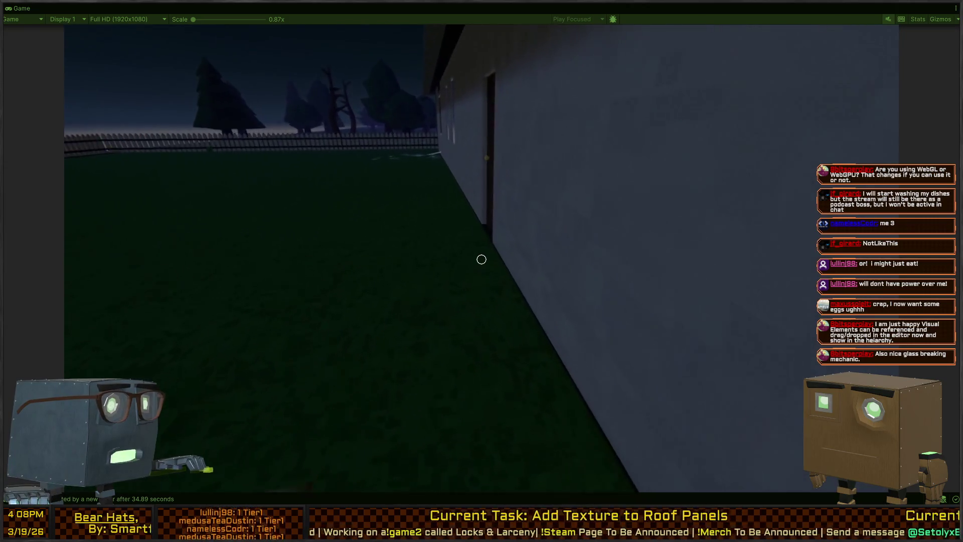
key(w)
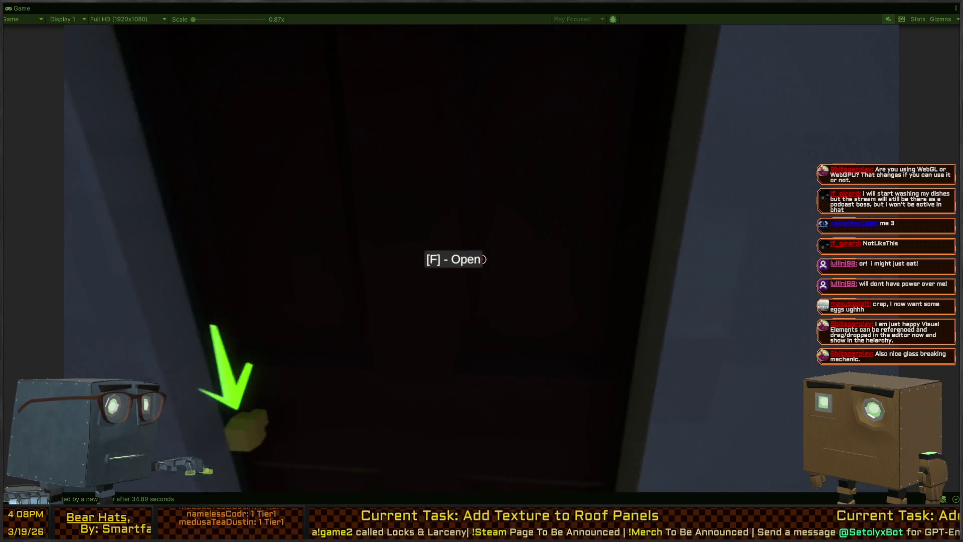
key(f)
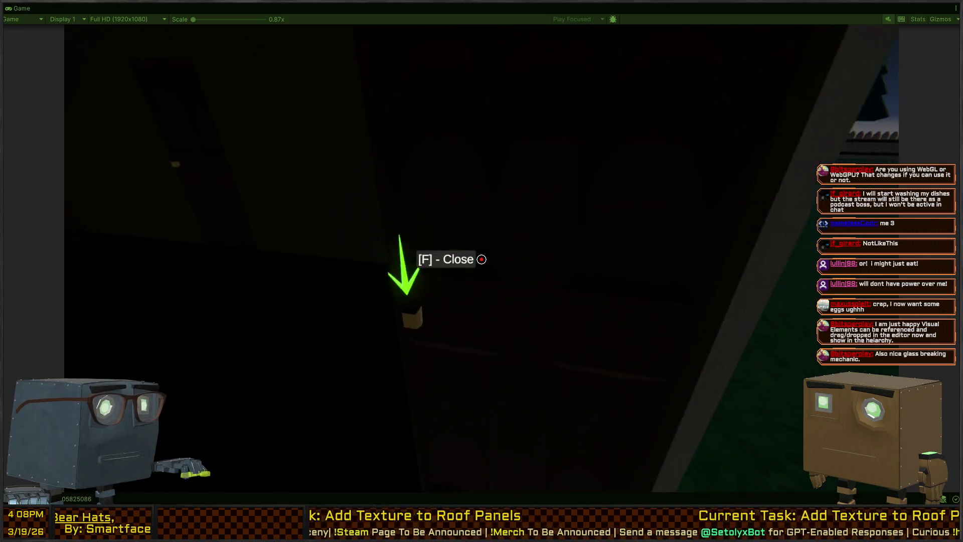
key(f)
key(w)
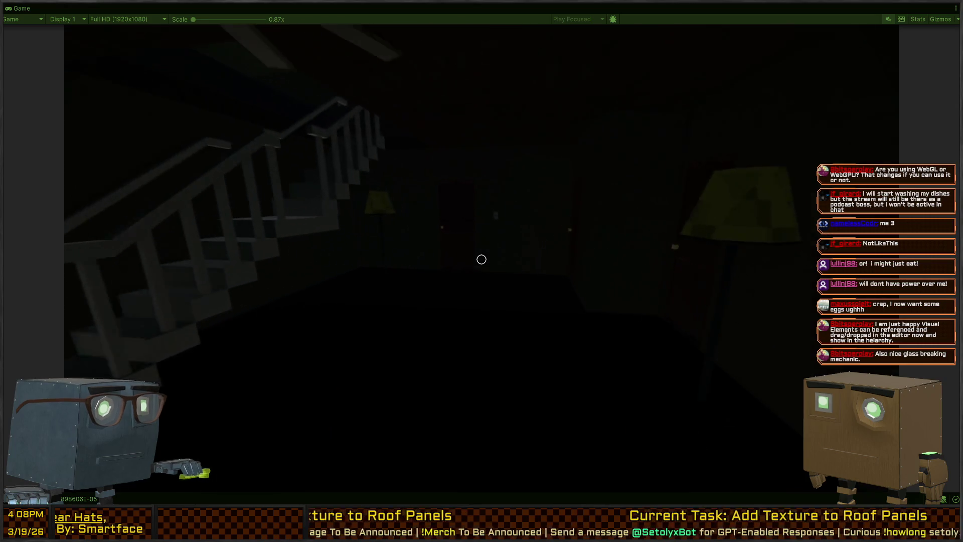
key(f)
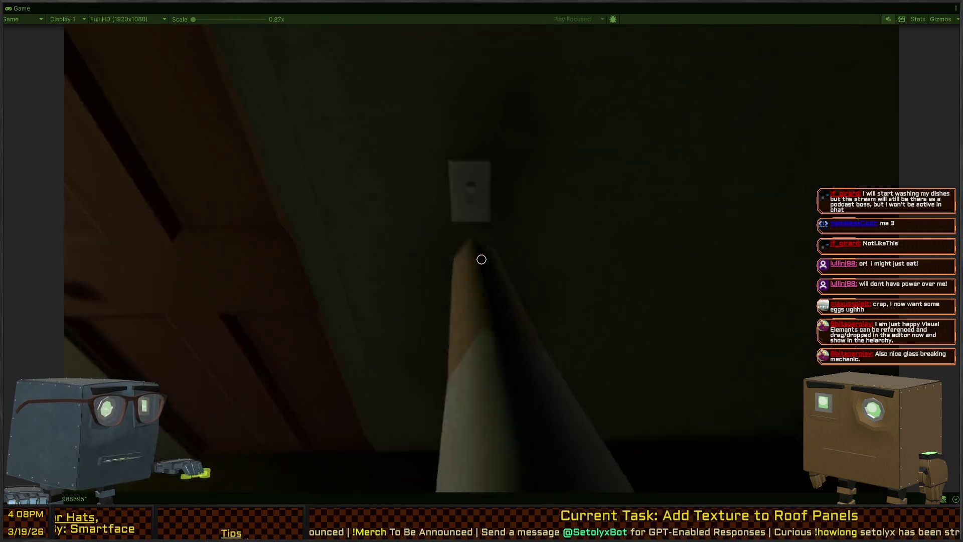
Open the bedroom door, walk through the bedroom and hall, and climb the staircase upstairs.
key(w)
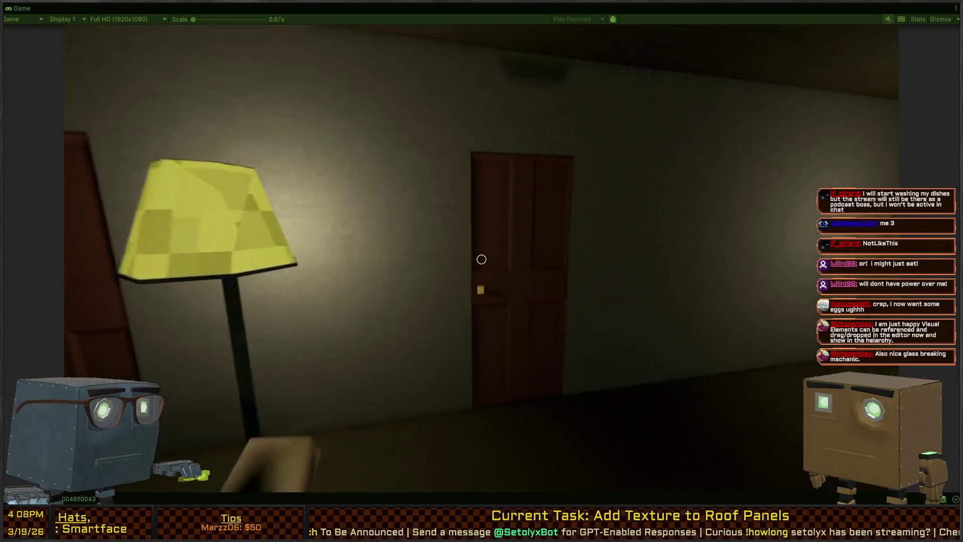
key(f)
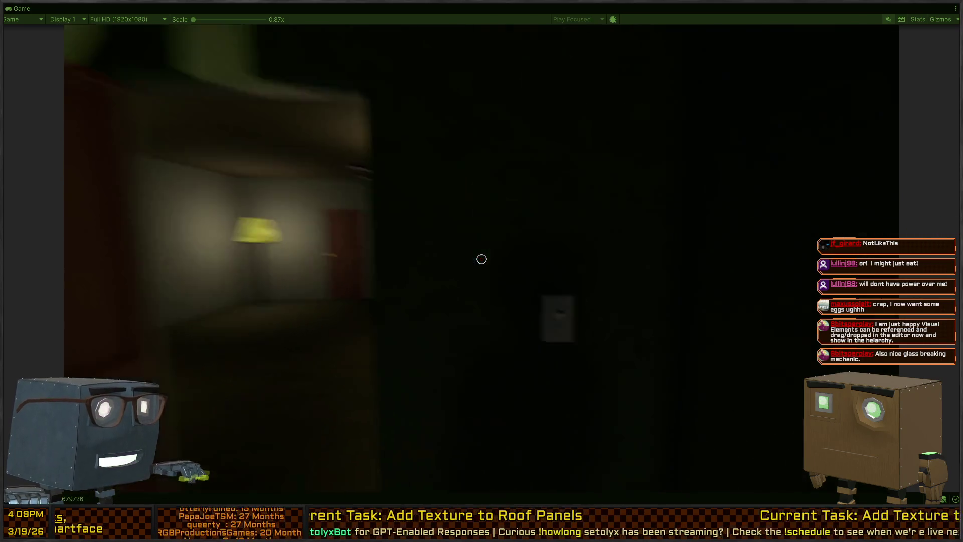
key(w)
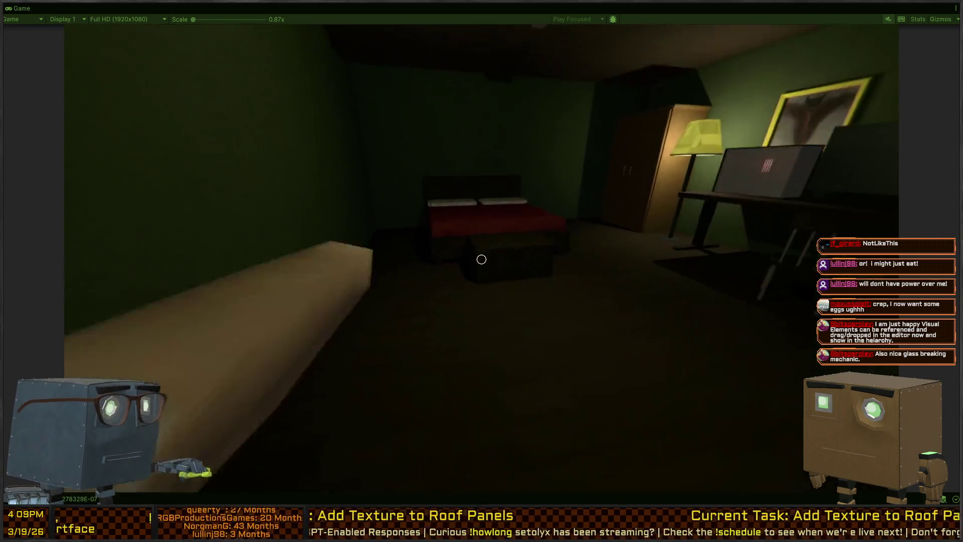
key(w)
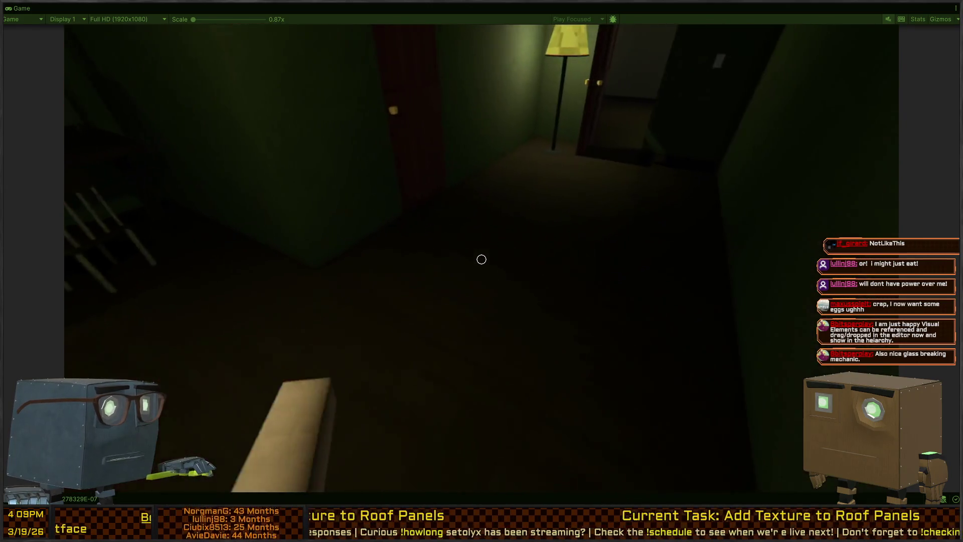
key(w)
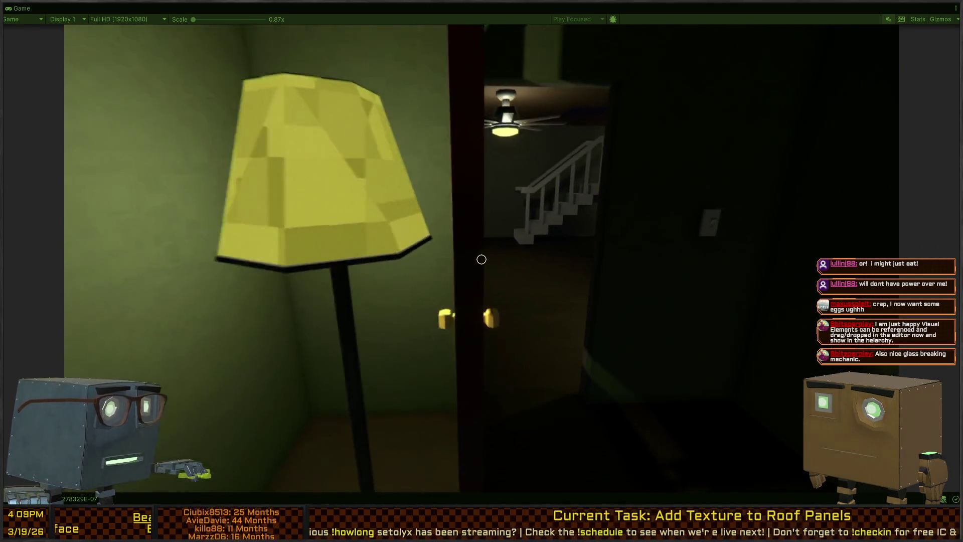
key(w)
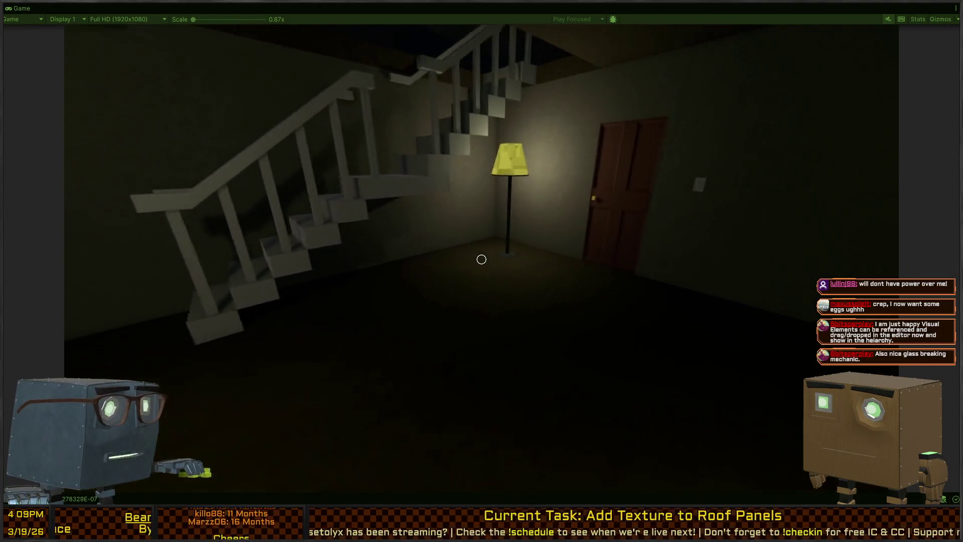
key(w)
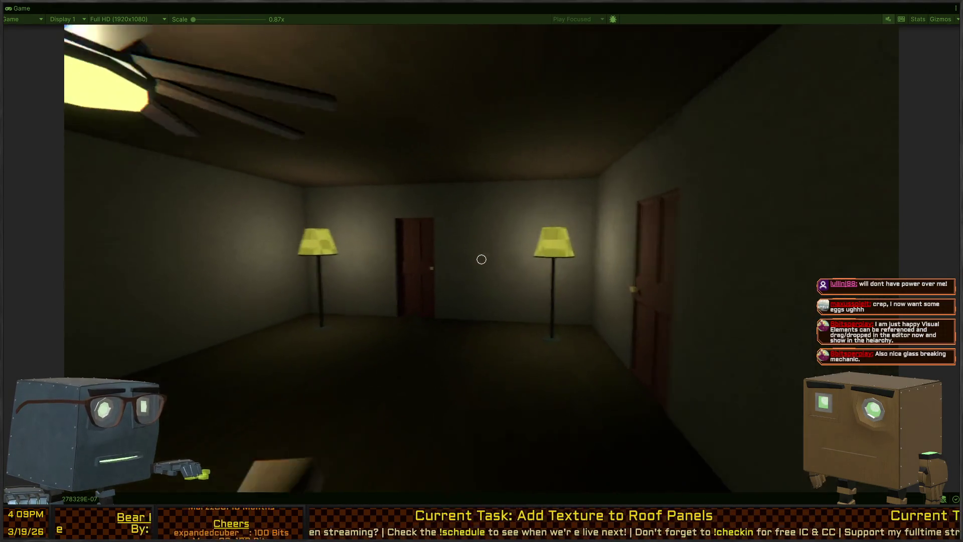
key(w)
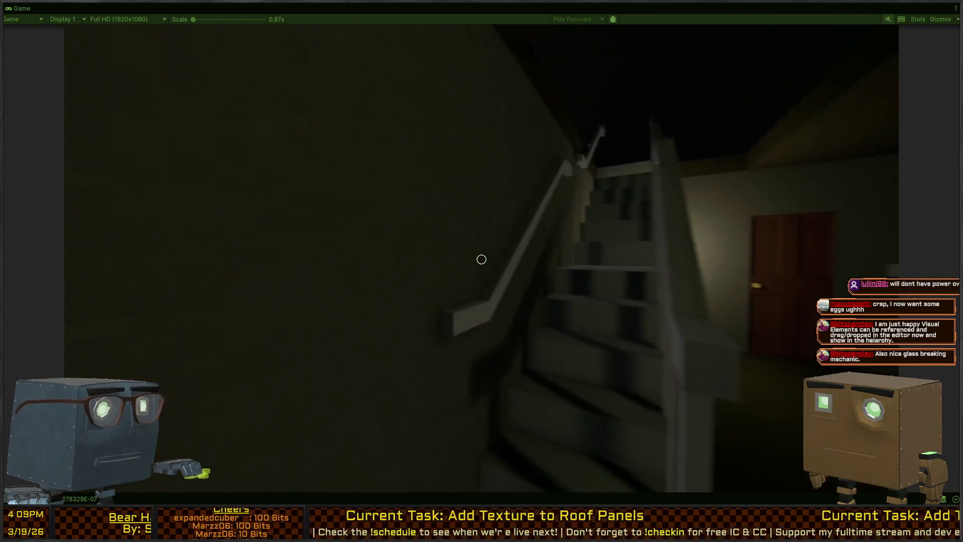
key(w)
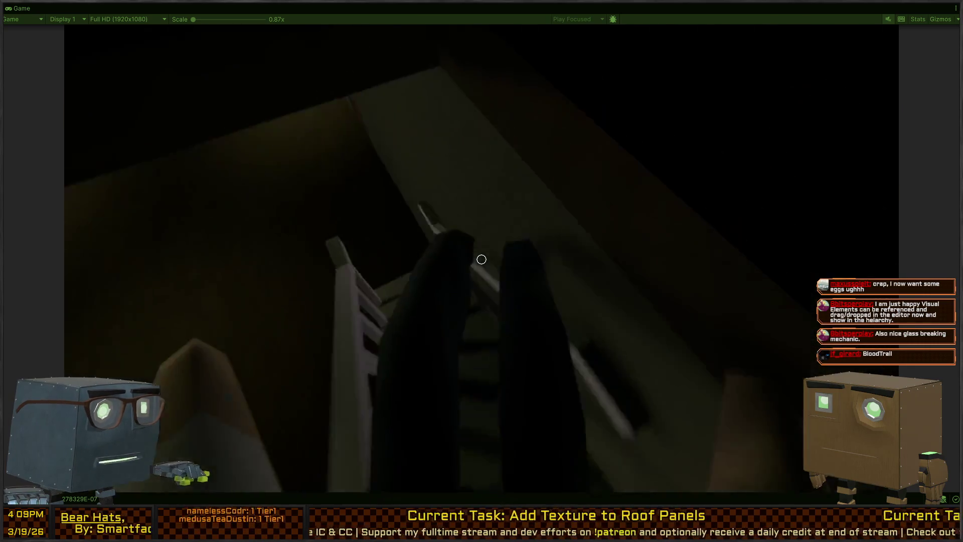
key(w)
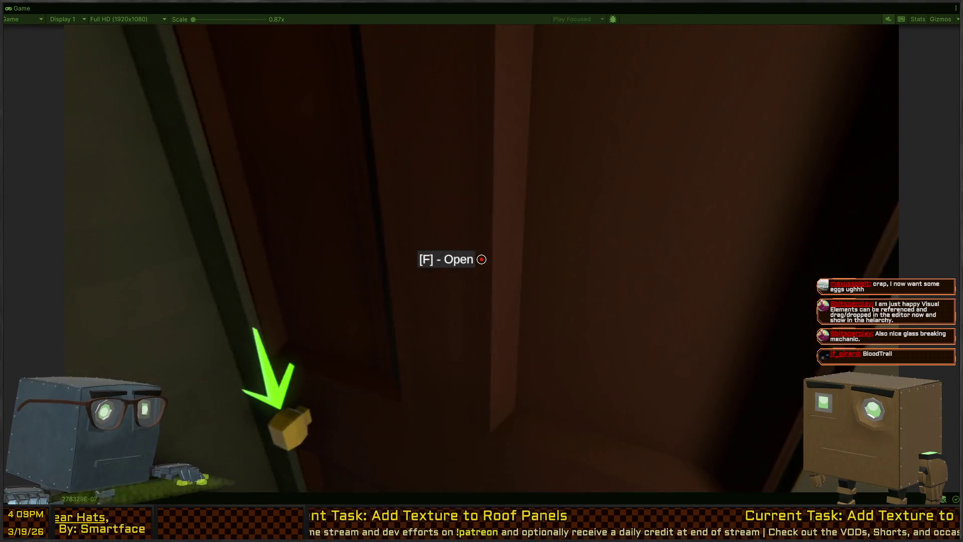
Open the upstairs door, flip the room's light switch, and turn on the bathroom lights.
key(f)
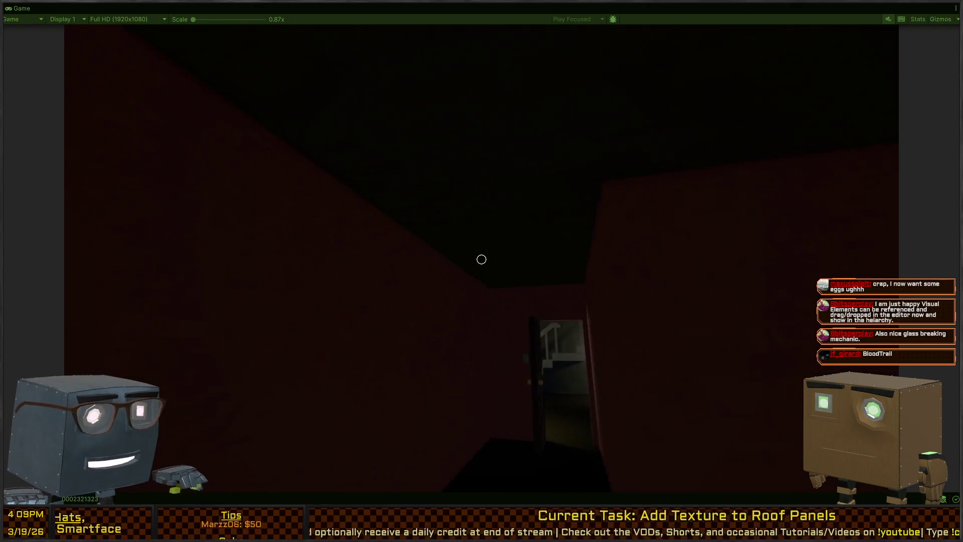
key(w)
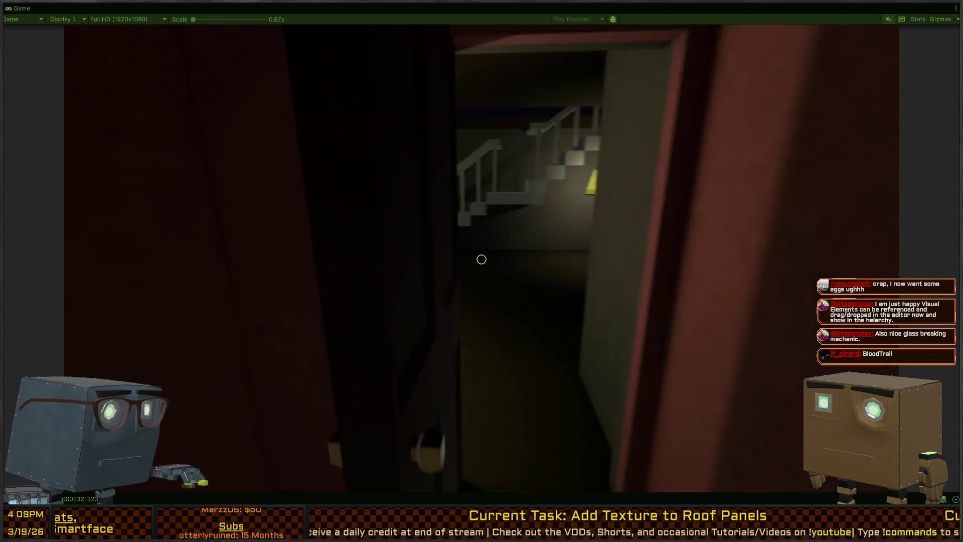
key(w)
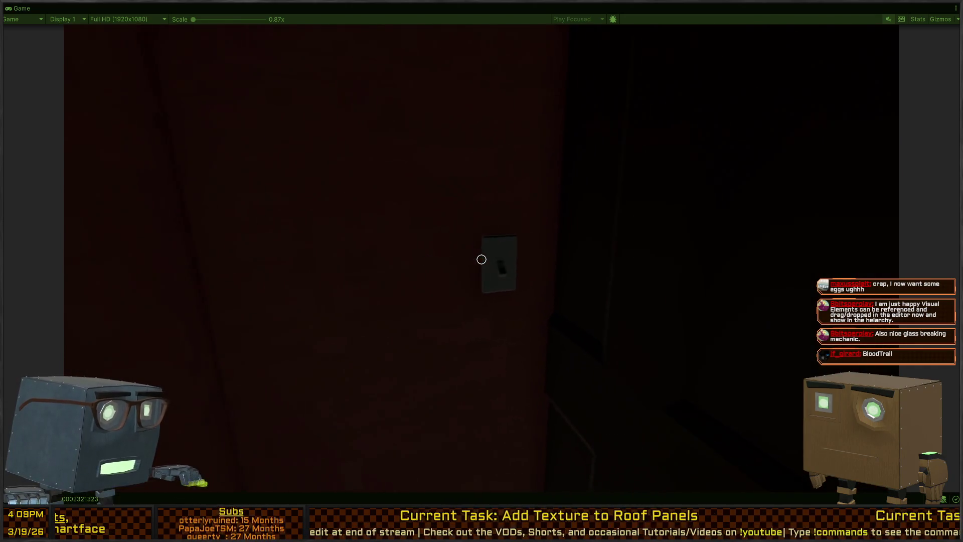
key(e)
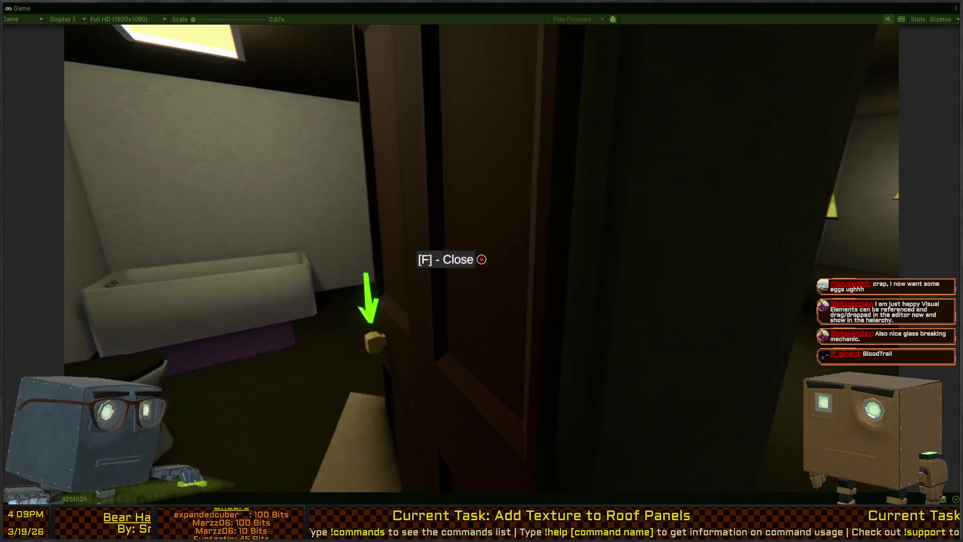
key(w)
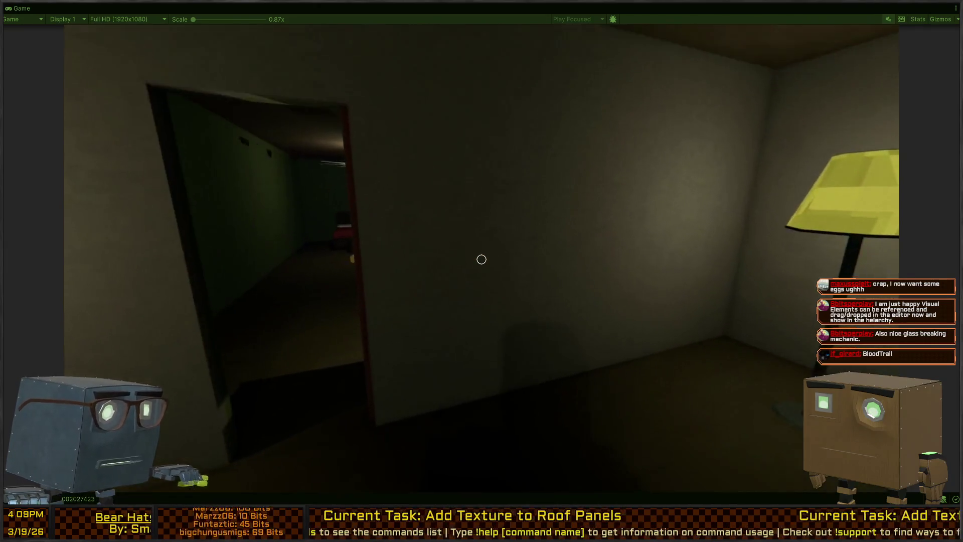
key(w)
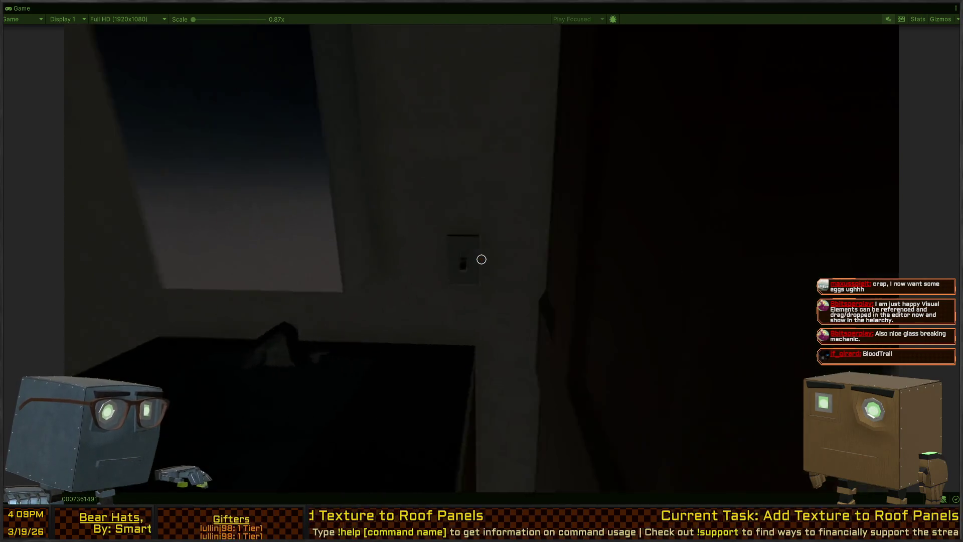
key(f)
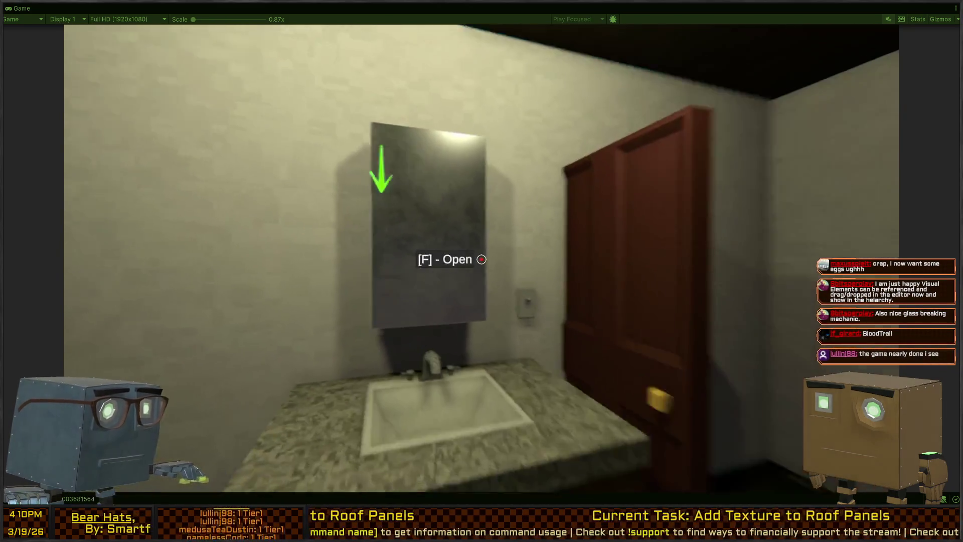
Inspect the bathroom toilet, sink faucet and mirrored wall cabinet up close.
mouse_move(482, 259)
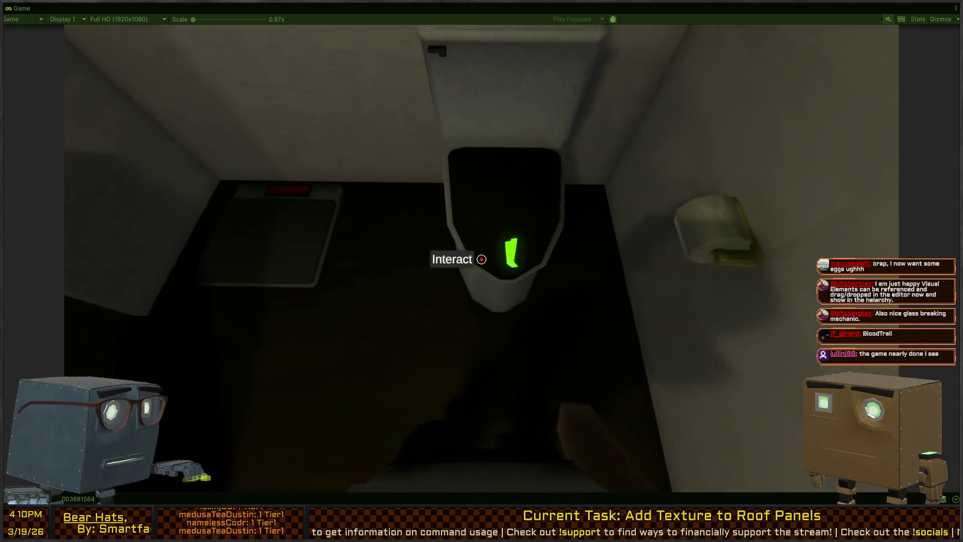
key(w)
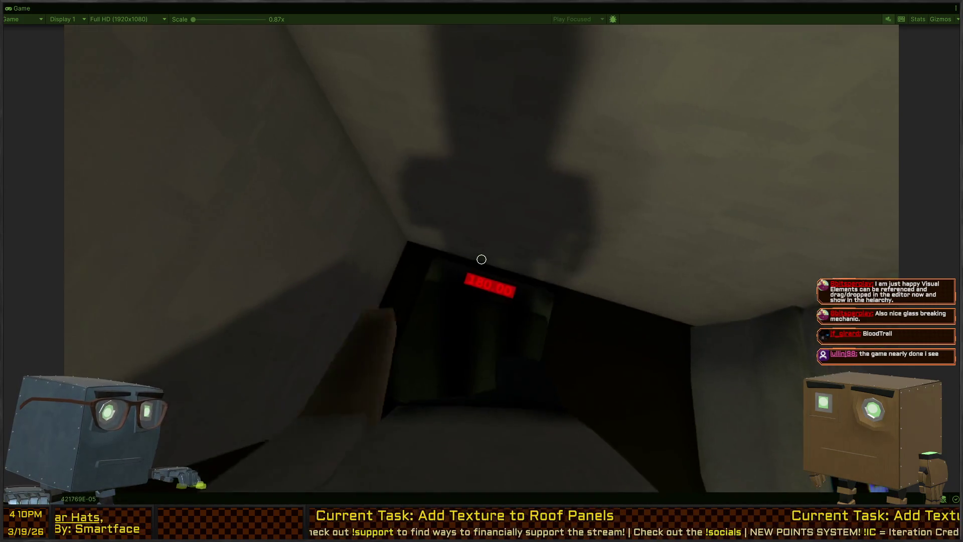
key(w)
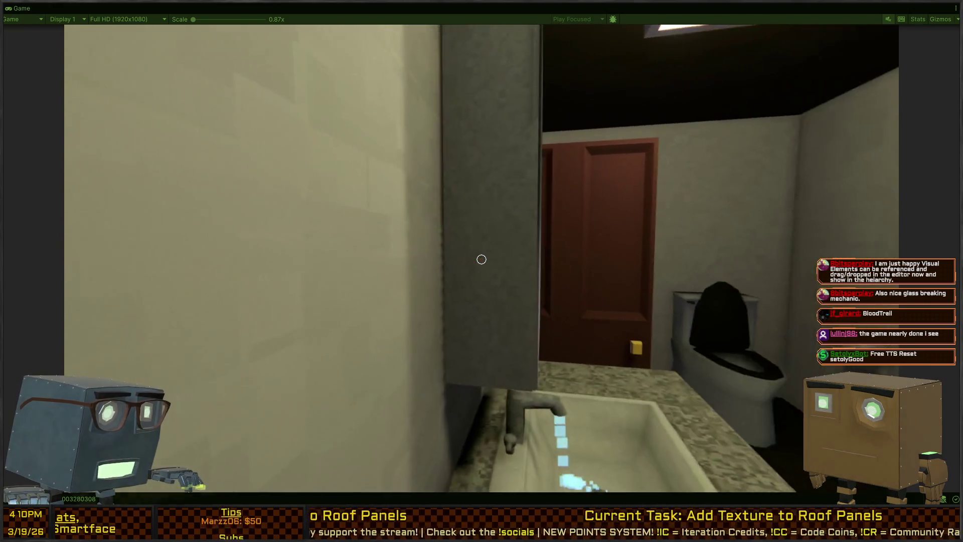
key(w)
key(s)
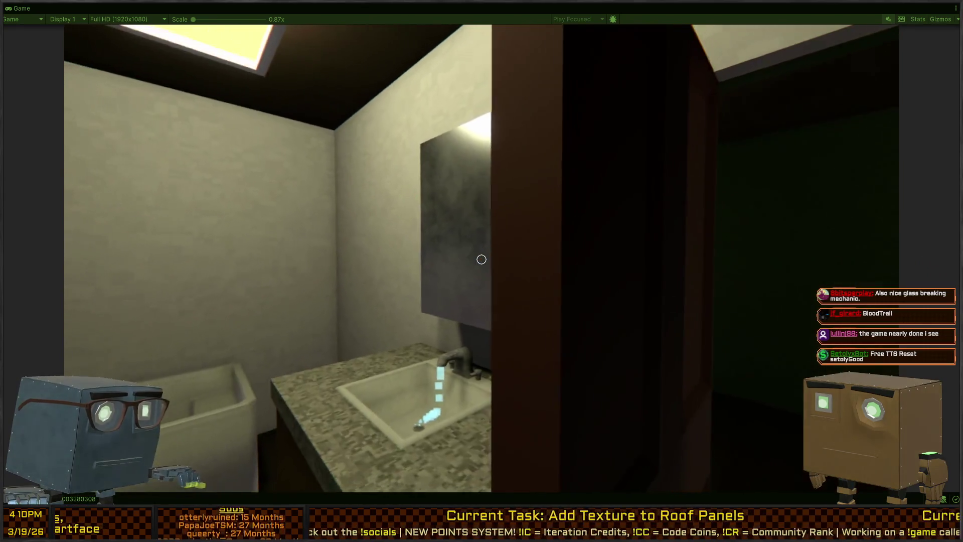
key(w)
key(s)
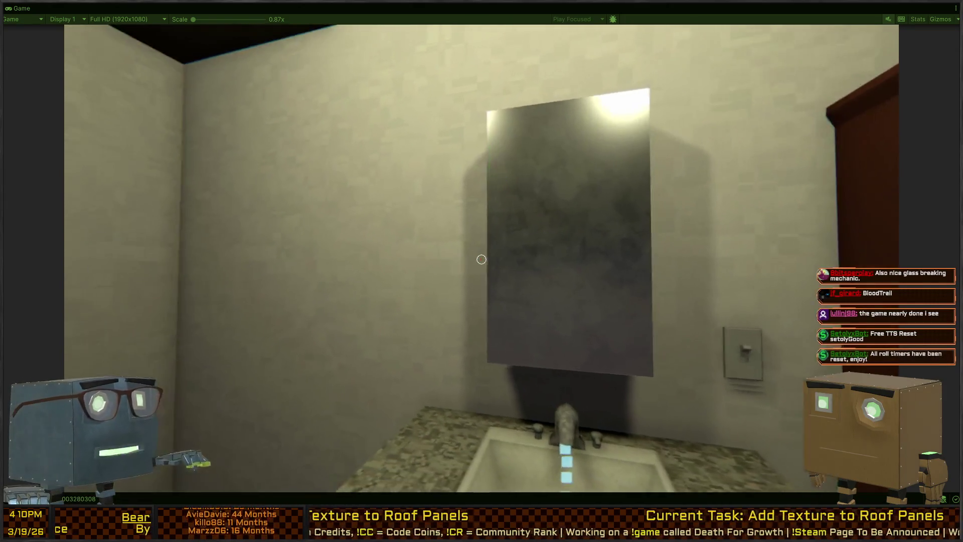
key(s)
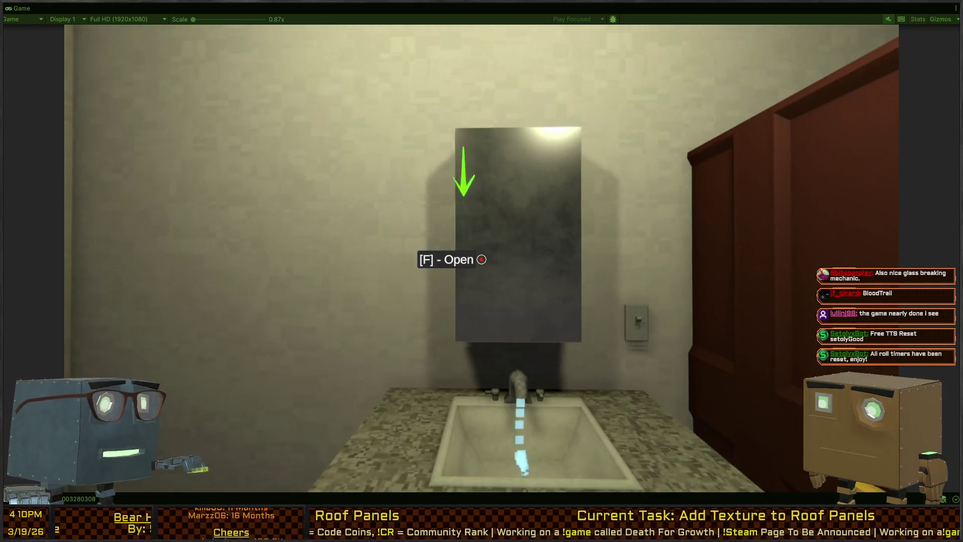
key(w)
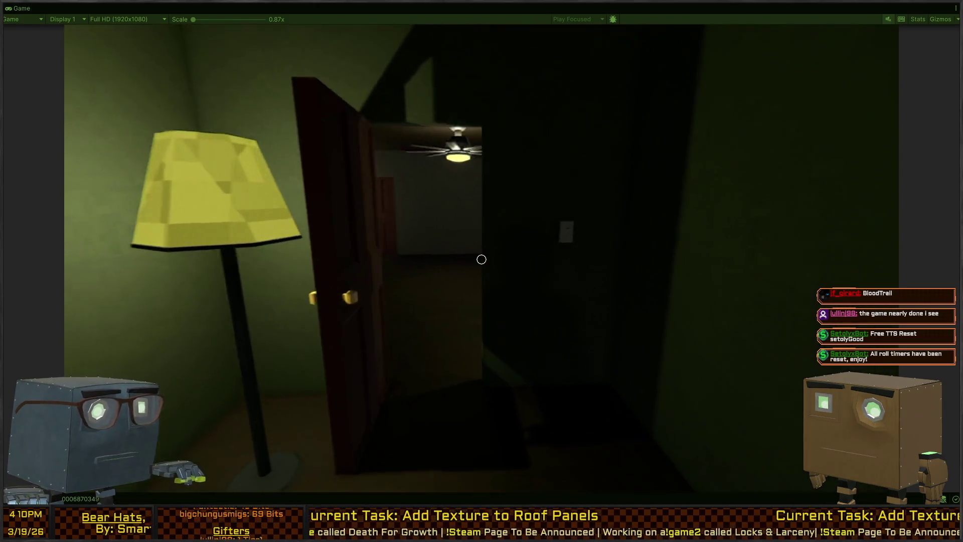
Open doors from the lamp room through the green room into the dark fan room.
key(w)
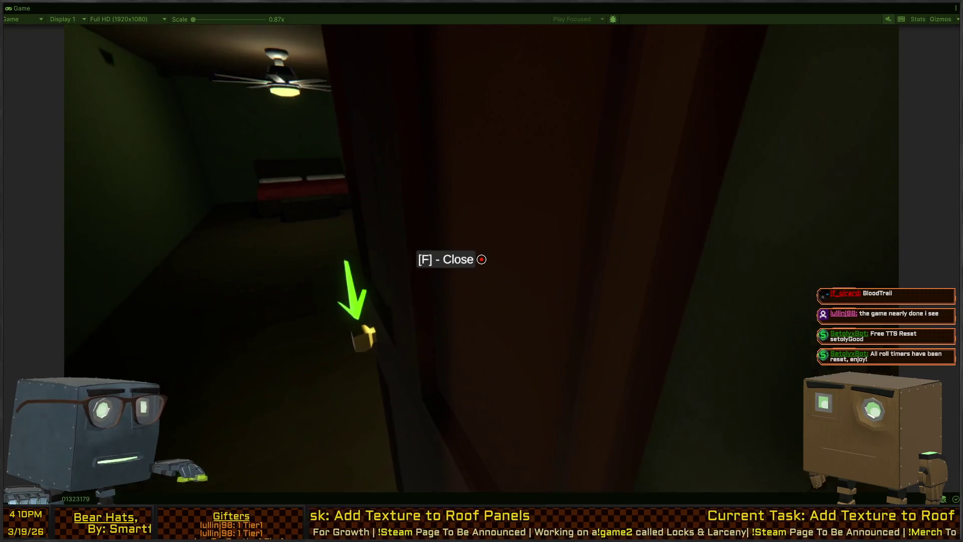
key(s)
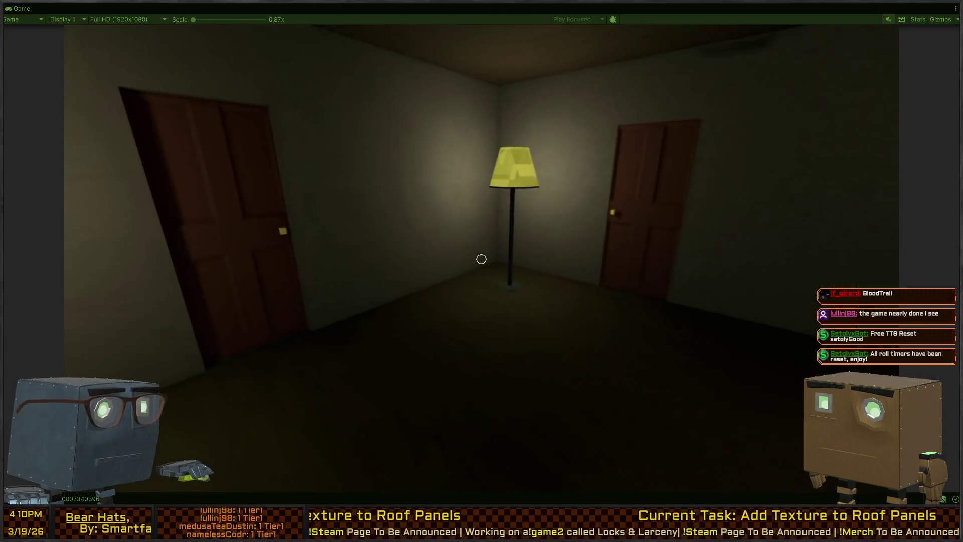
key(w)
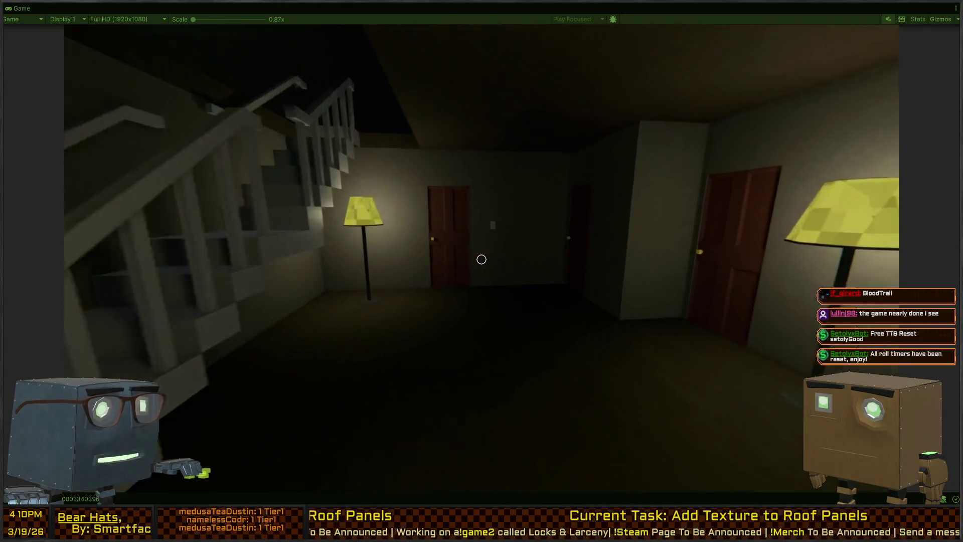
key(w)
key(f)
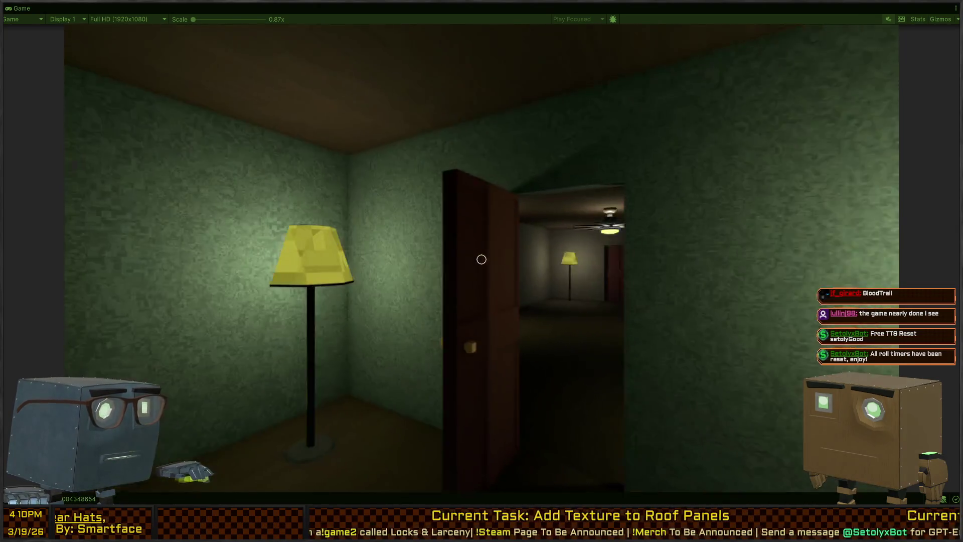
key(w)
key(w)
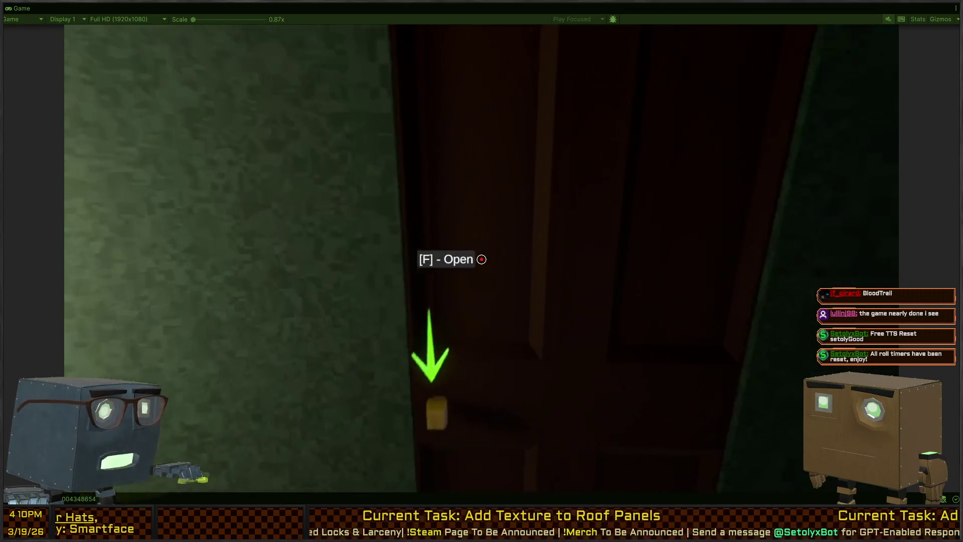
key(f)
key(w)
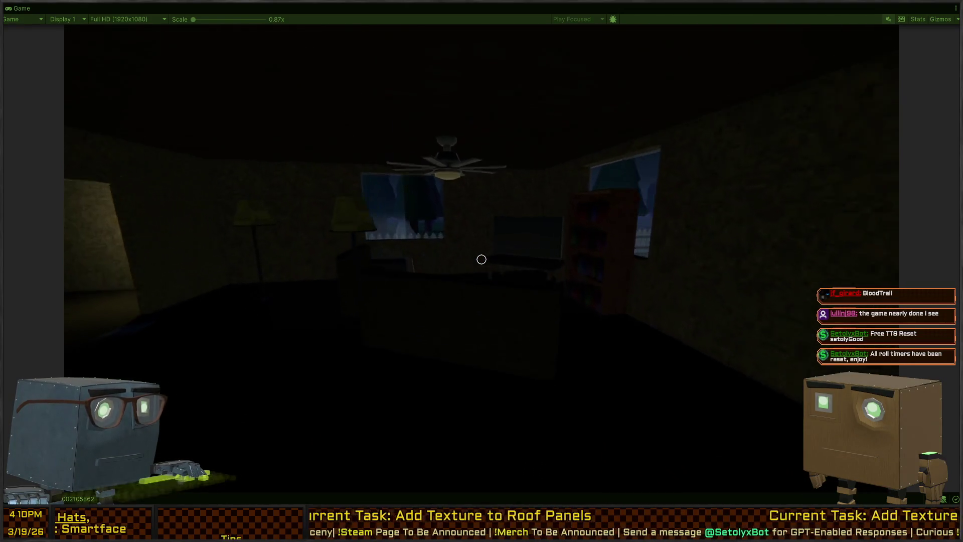
Walk out through the window glass into the yard and back across into the house.
key(w)
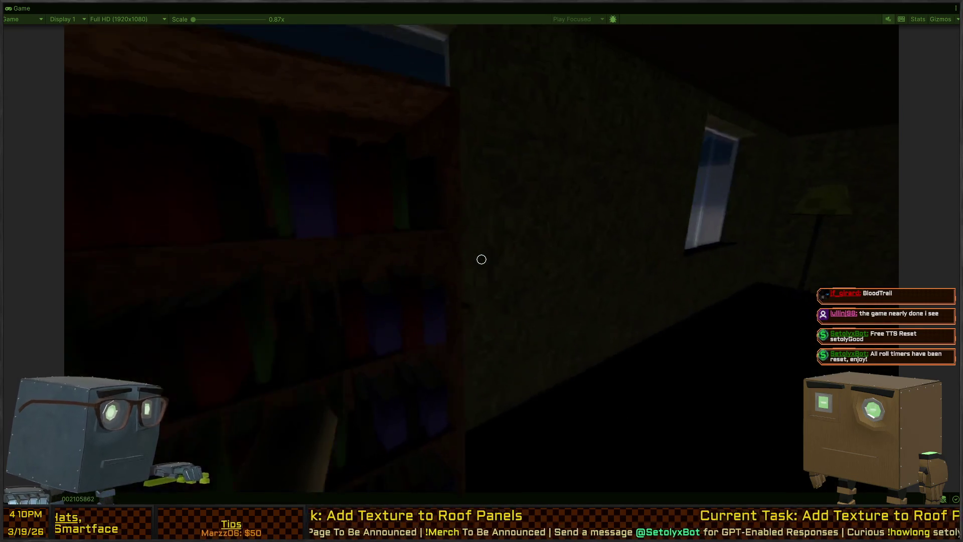
key(w)
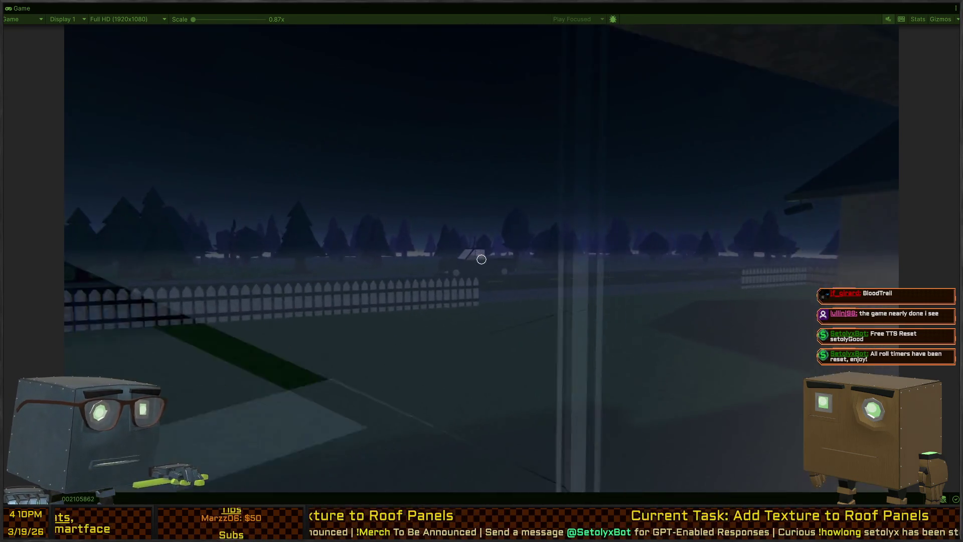
key(w)
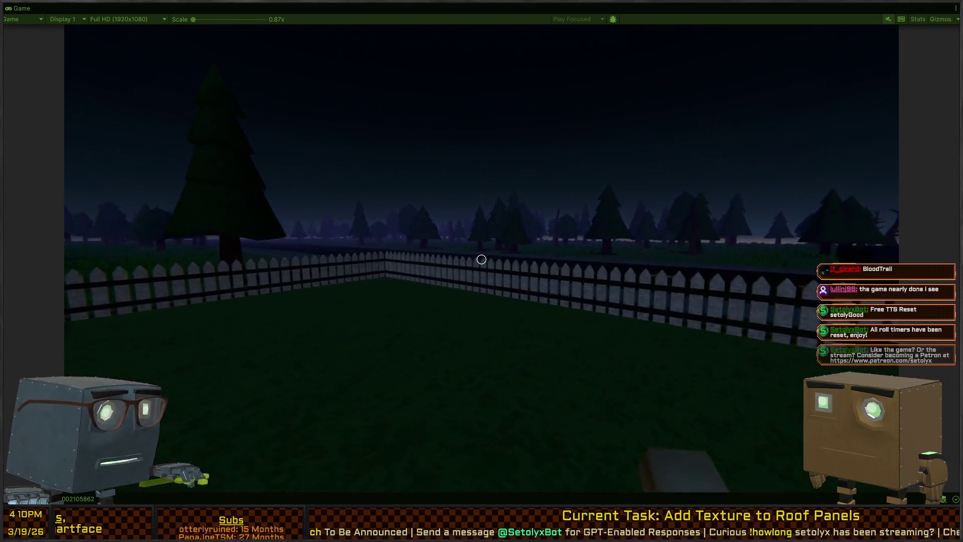
key(w)
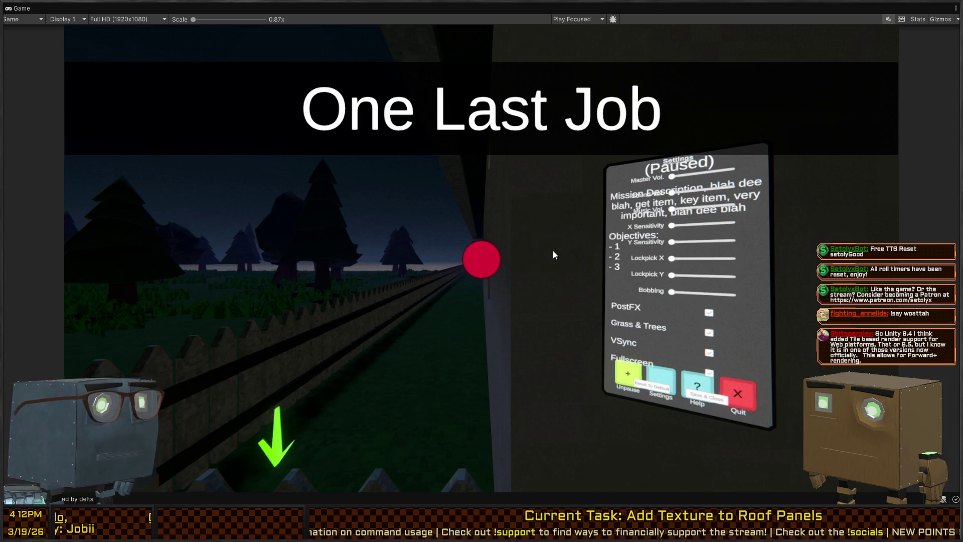
Stop the playtest, review the Web platform's browser and texture compression settings, and keep Windows selected.
key(shift+space)
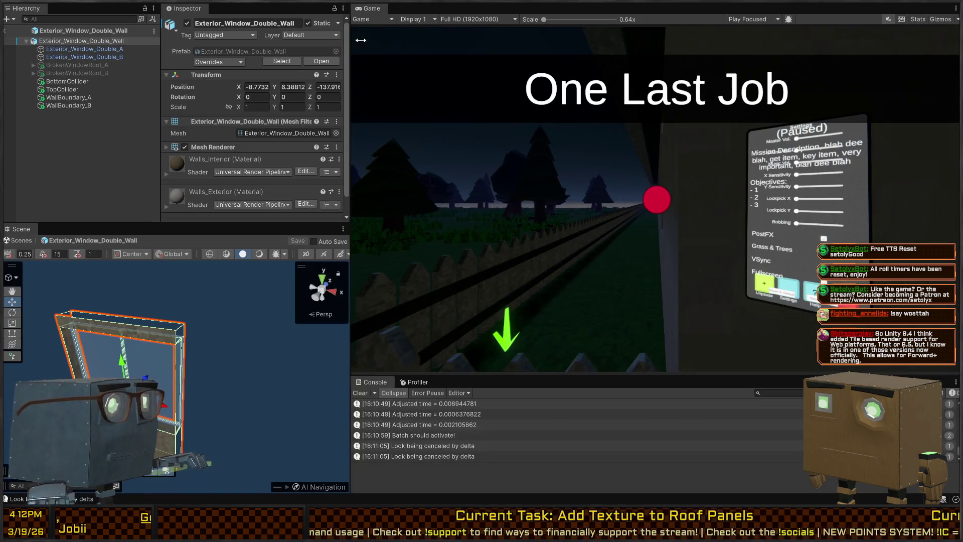
key(ctrl+p)
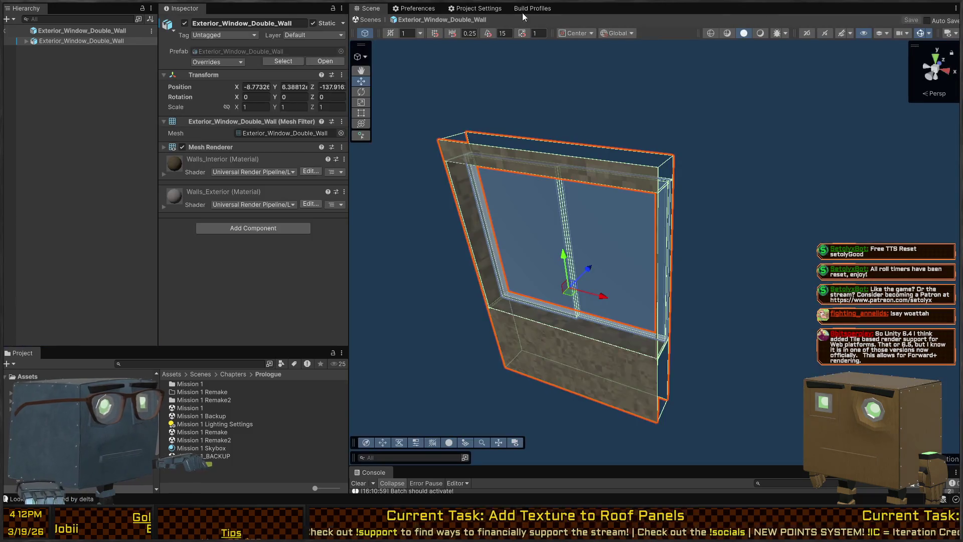
click(527, 9)
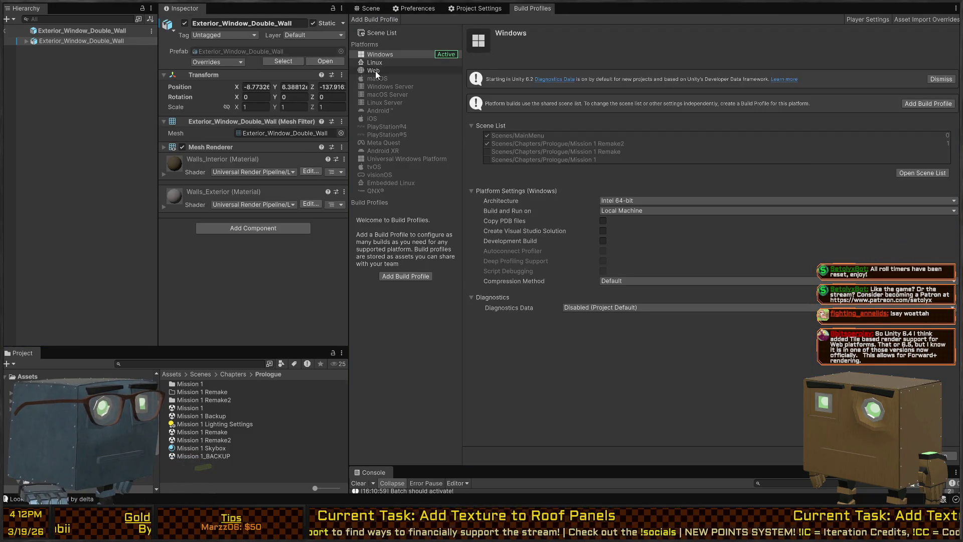
click(376, 72)
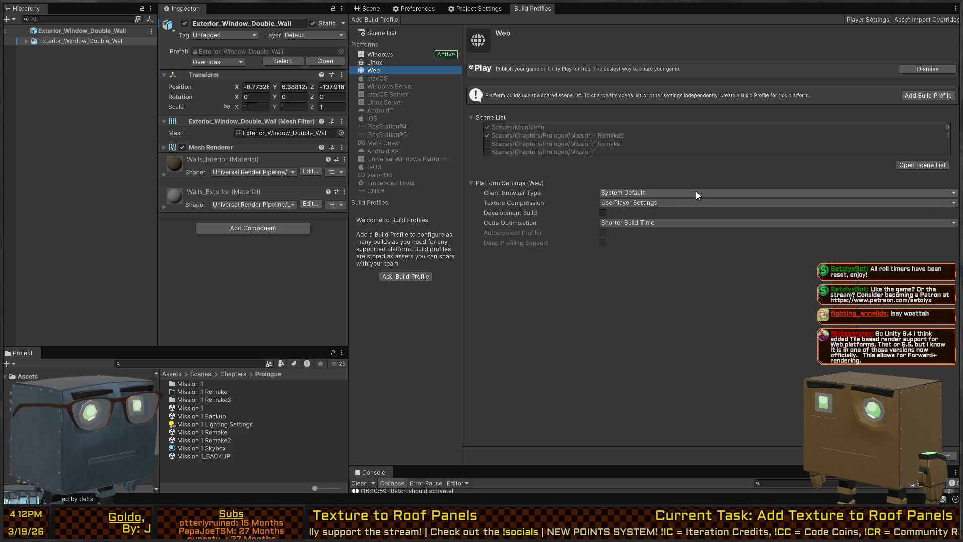
click(528, 191)
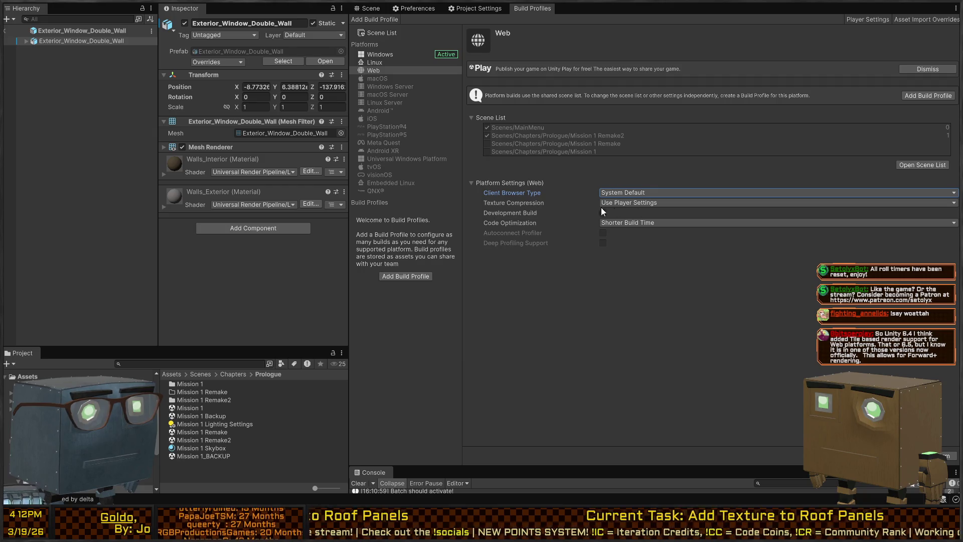
click(539, 203)
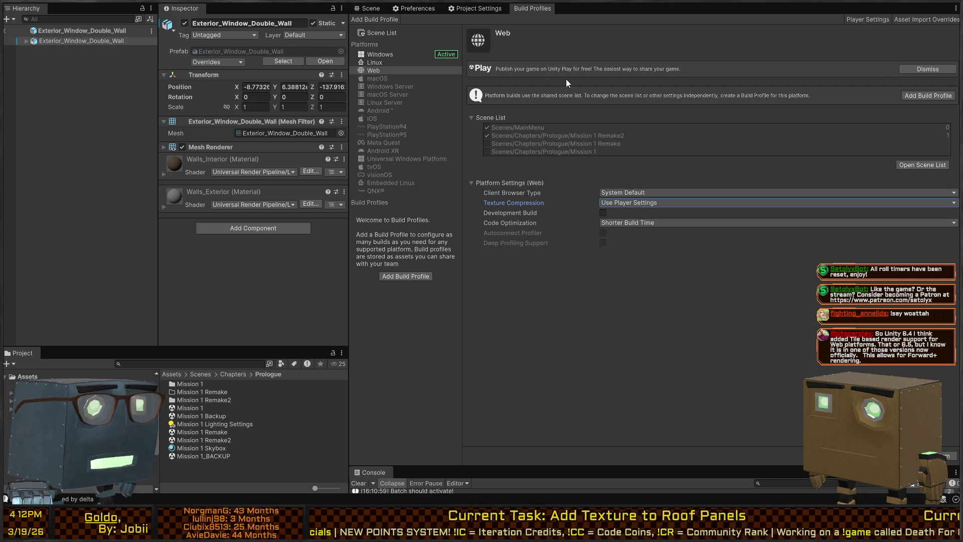
click(378, 55)
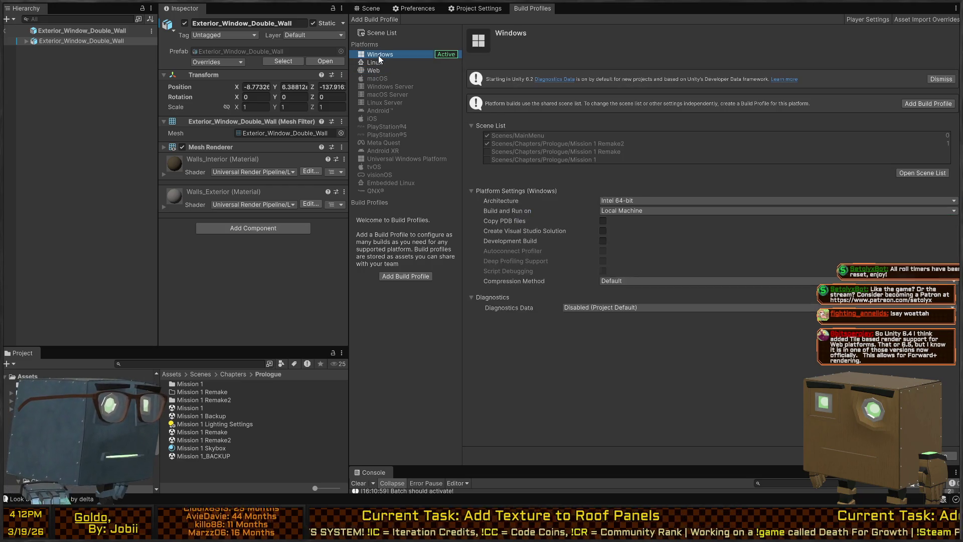
click(370, 8)
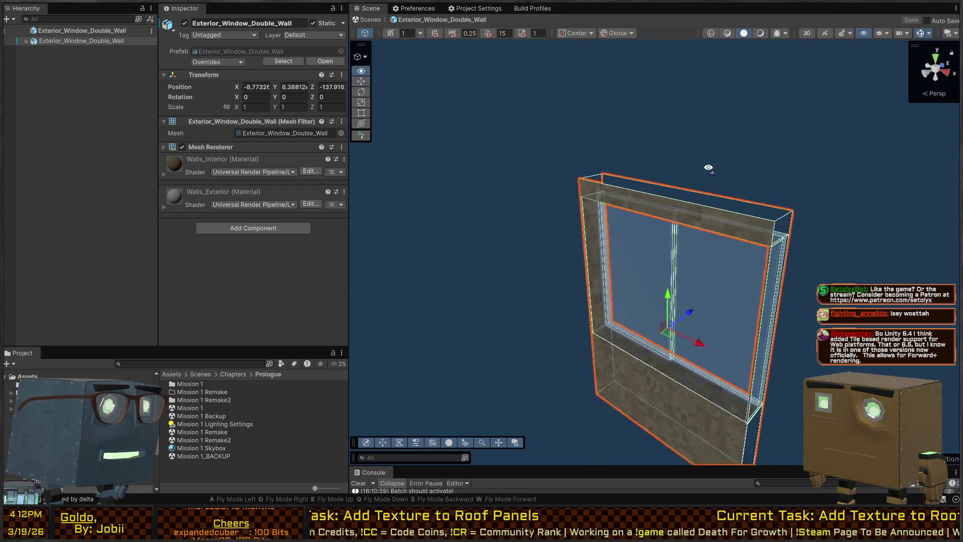
Exit the prefab to the house level and select the upper and lower drainpipe segments.
drag(708, 167, 767, 187)
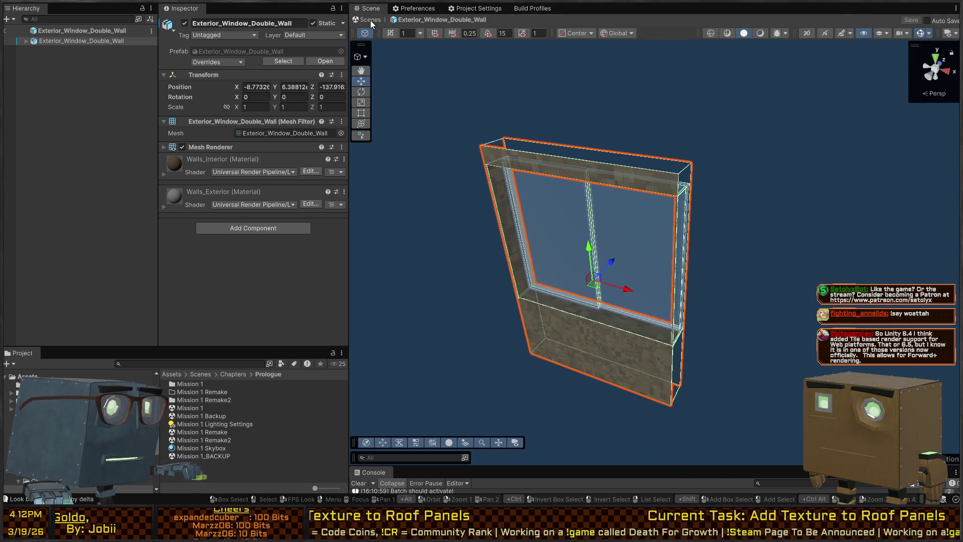
click(372, 23)
mouse_move(724, 198)
mouse_down()
mouse_move(694, 148)
mouse_move(630, 149)
mouse_move(557, 178)
mouse_move(546, 172)
mouse_move(596, 170)
mouse_move(507, 200)
mouse_move(462, 172)
mouse_move(415, 197)
mouse_move(503, 161)
mouse_move(588, 173)
mouse_up()
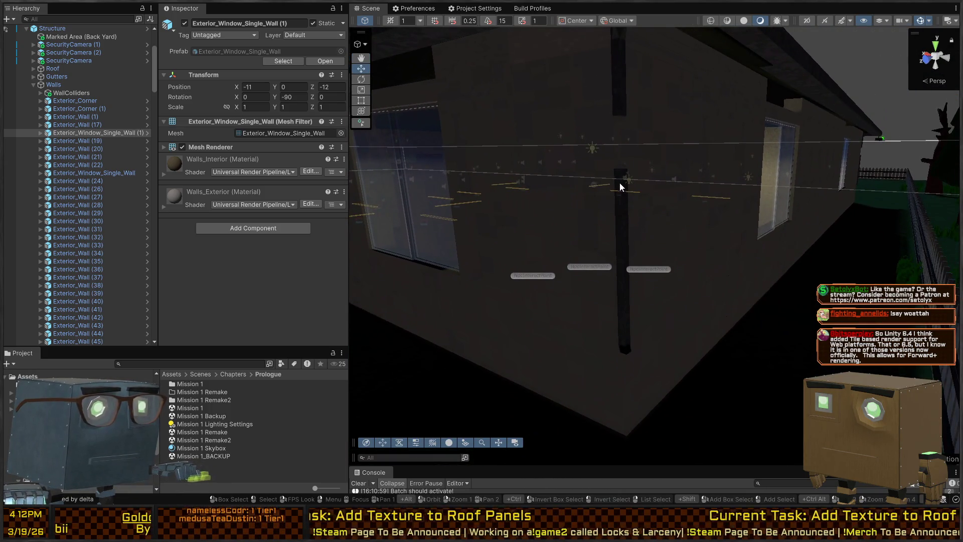
click(623, 198)
click(627, 217)
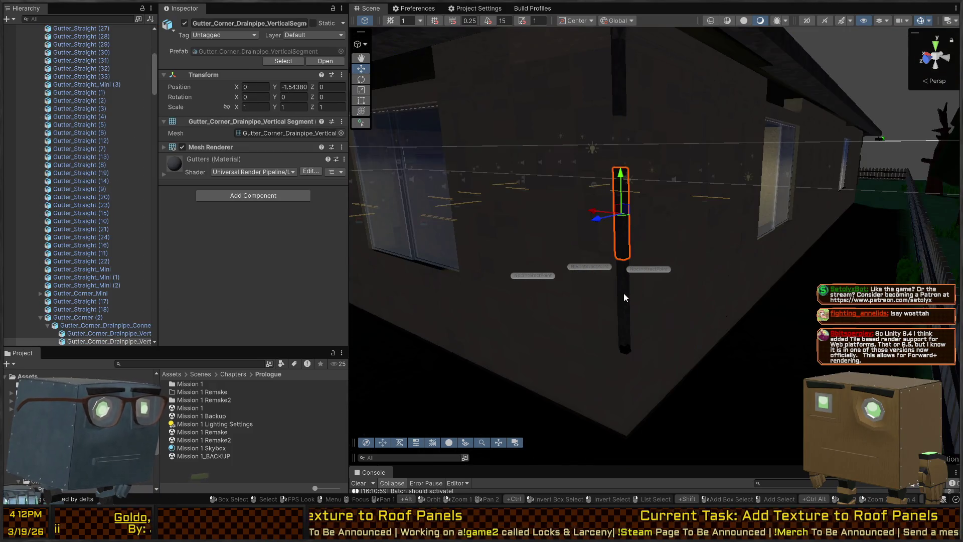
click(623, 294)
click(623, 292)
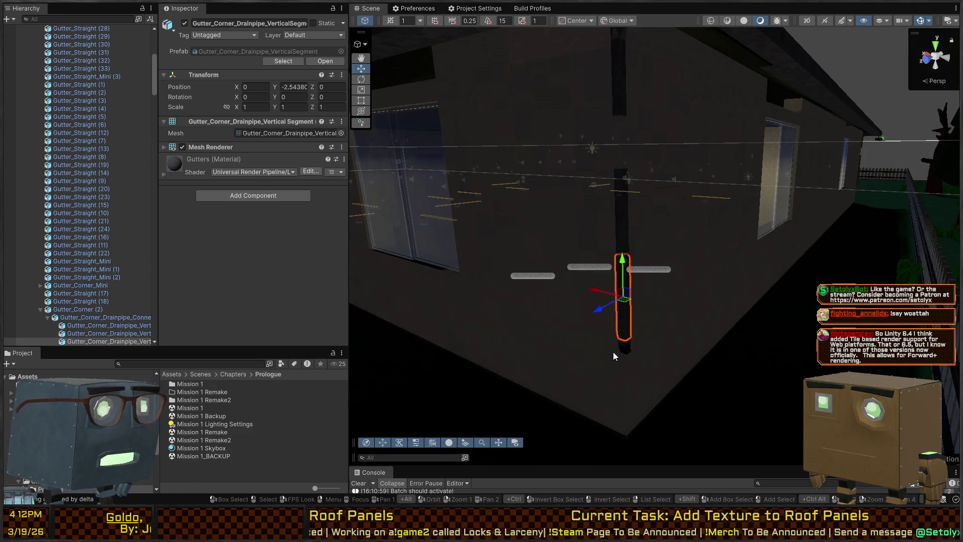
Orbit the view around the house and fence, briefly checking the graphics Preferences.
mouse_move(613, 351)
mouse_down()
mouse_move(620, 239)
mouse_move(535, 229)
mouse_move(717, 276)
mouse_up()
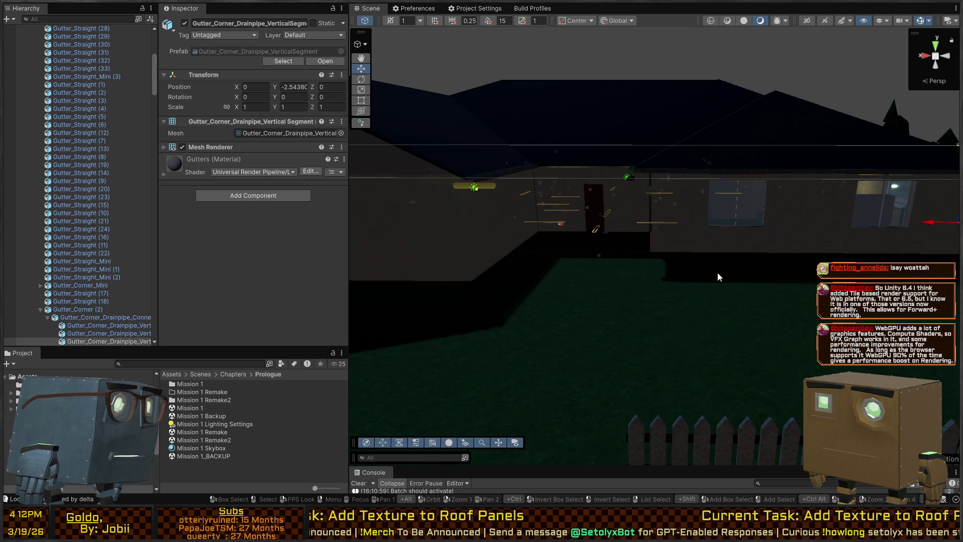
mouse_move(717, 273)
mouse_down()
mouse_move(707, 266)
mouse_move(747, 265)
mouse_up()
mouse_move(747, 266)
mouse_down()
mouse_move(731, 262)
mouse_move(746, 251)
mouse_move(728, 242)
mouse_move(738, 226)
mouse_move(711, 216)
mouse_up()
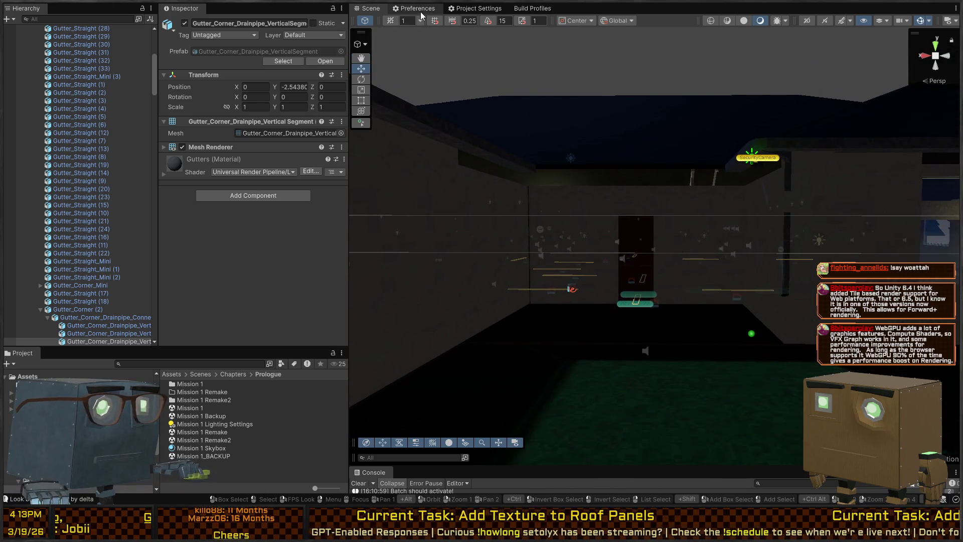
click(418, 9)
click(370, 6)
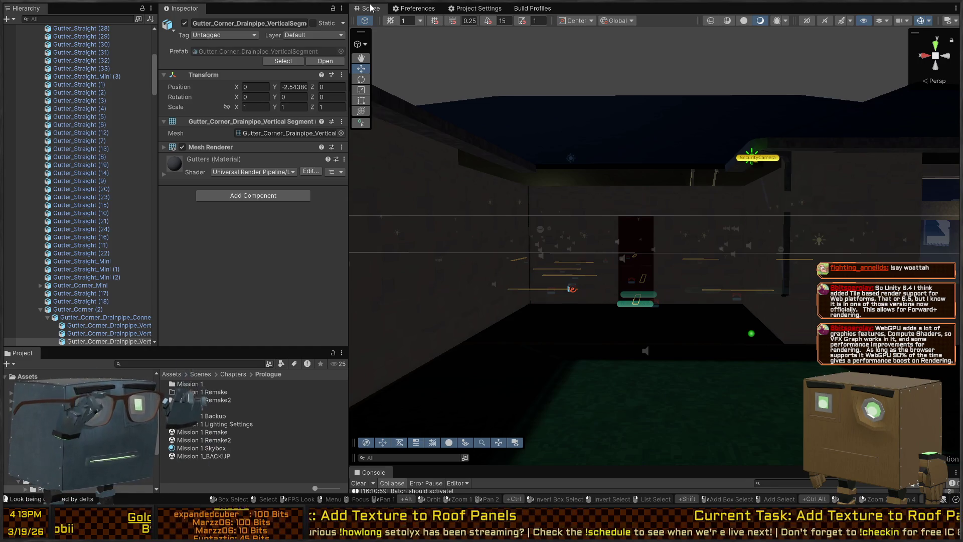
mouse_move(520, 136)
mouse_down()
mouse_move(709, 271)
mouse_move(730, 275)
mouse_move(679, 314)
mouse_up()
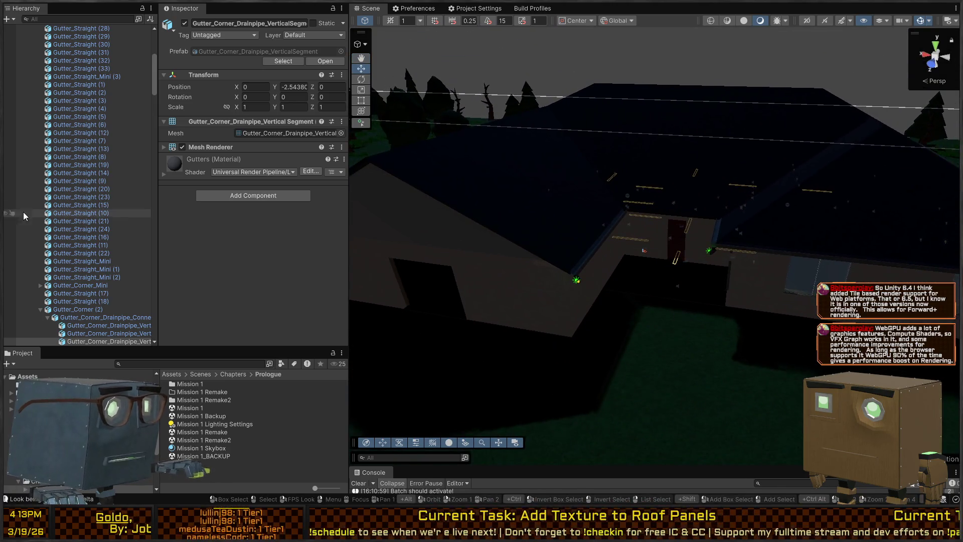
Drag the Player to position -0.66, -0.33, 17.63 by the road and start Play mode.
scroll(24, 216, up, 9)
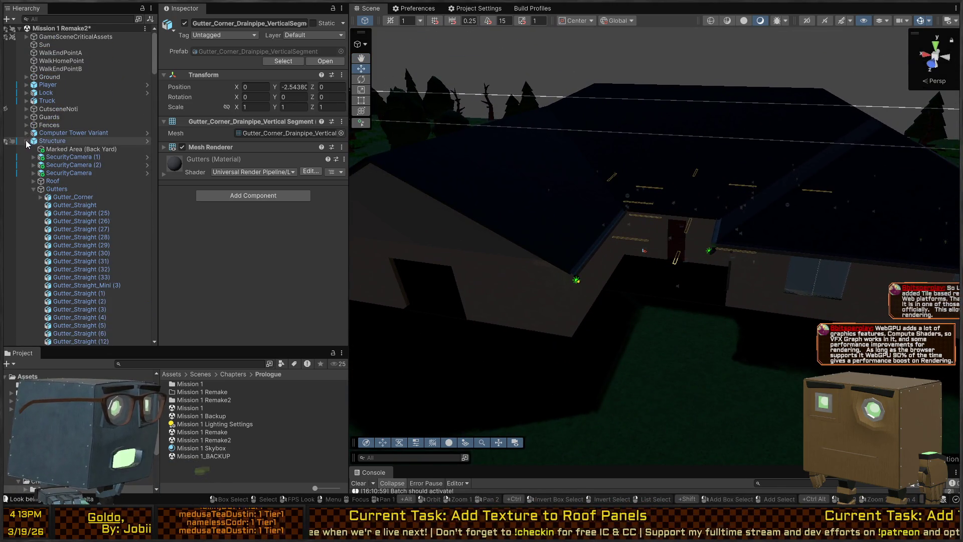
click(27, 141)
double_click(42, 87)
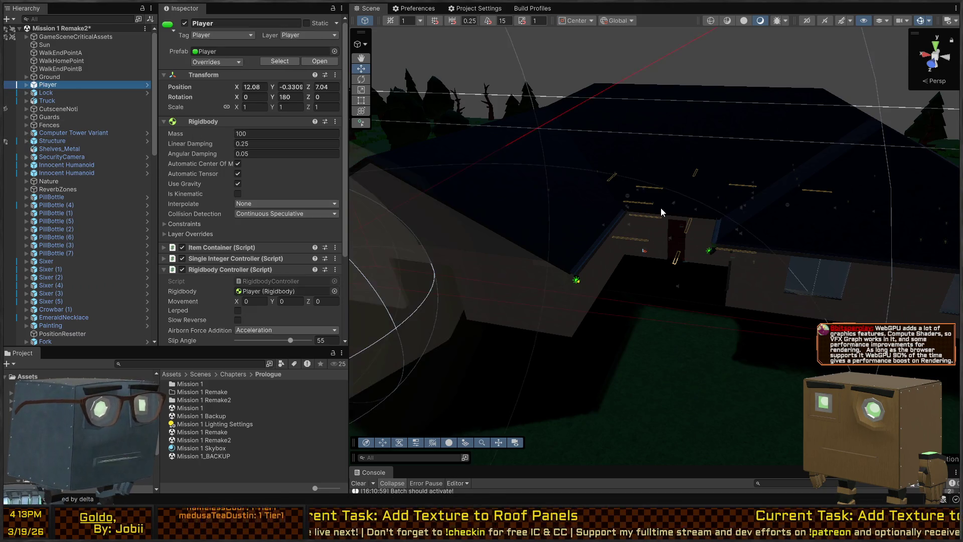
drag(510, 252, 667, 235)
scroll(675, 182, down, 2)
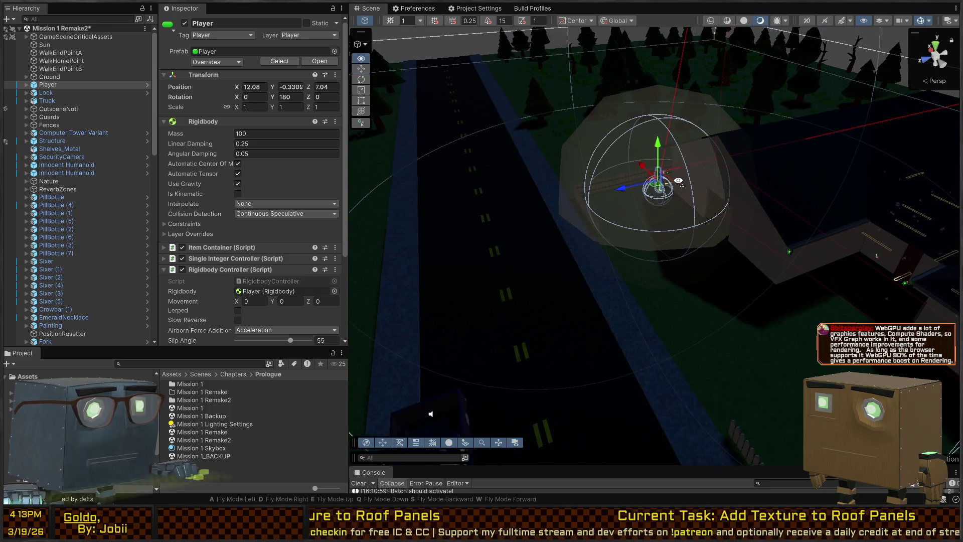
mouse_move(659, 197)
mouse_down()
mouse_move(577, 351)
mouse_move(577, 391)
mouse_move(558, 420)
mouse_up()
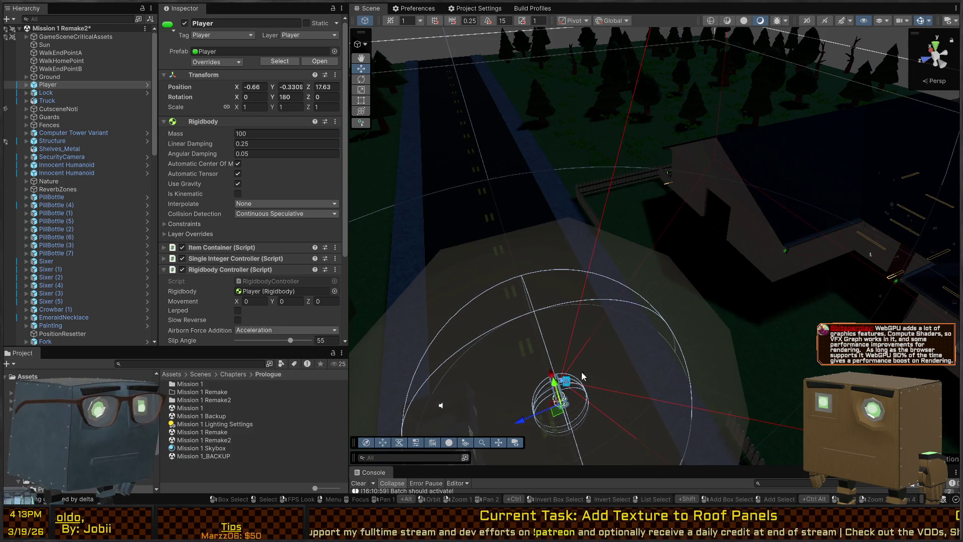
mouse_move(582, 376)
mouse_down()
mouse_move(652, 341)
mouse_move(622, 326)
mouse_move(635, 324)
mouse_move(617, 329)
mouse_move(699, 279)
mouse_move(782, 273)
mouse_move(756, 247)
mouse_move(775, 258)
mouse_move(627, 258)
mouse_move(683, 254)
mouse_move(676, 239)
mouse_move(598, 243)
mouse_up()
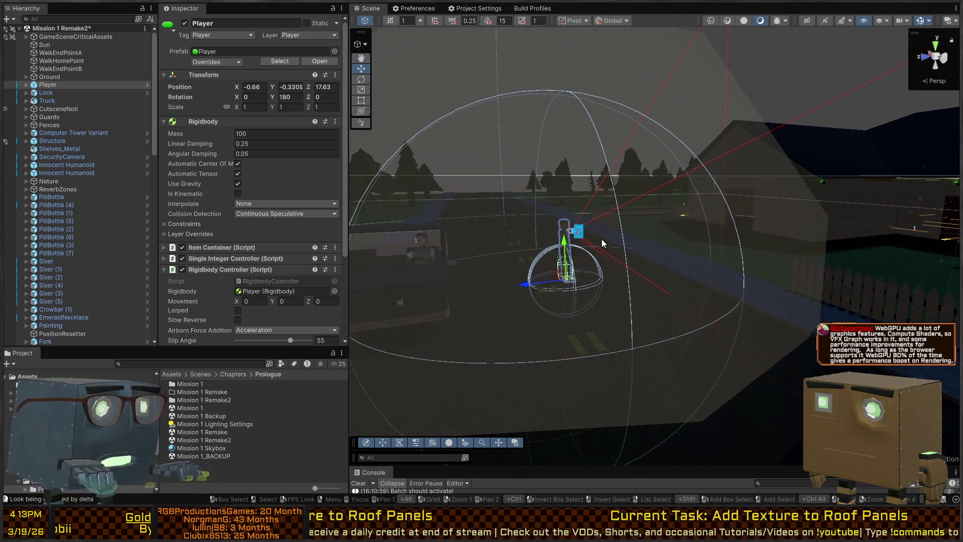
key(ctrl+p)
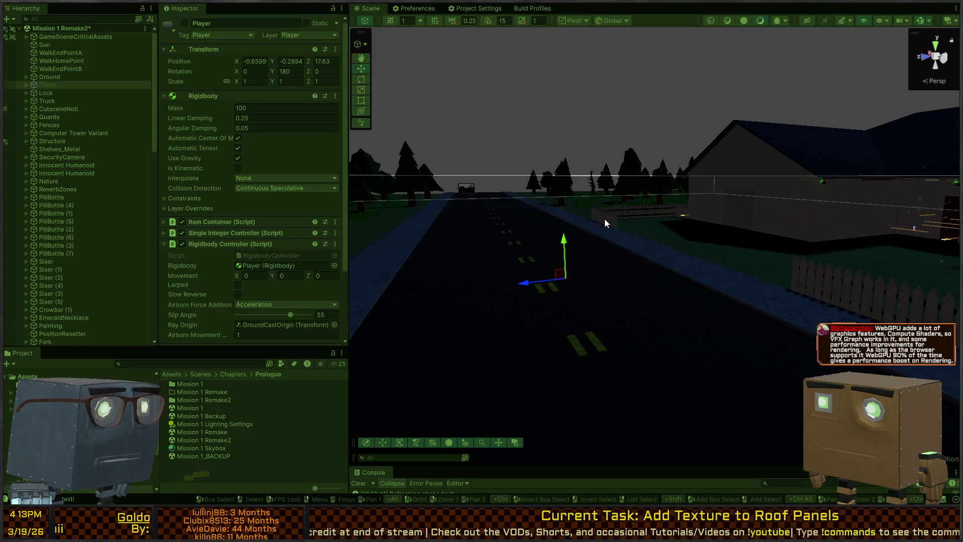